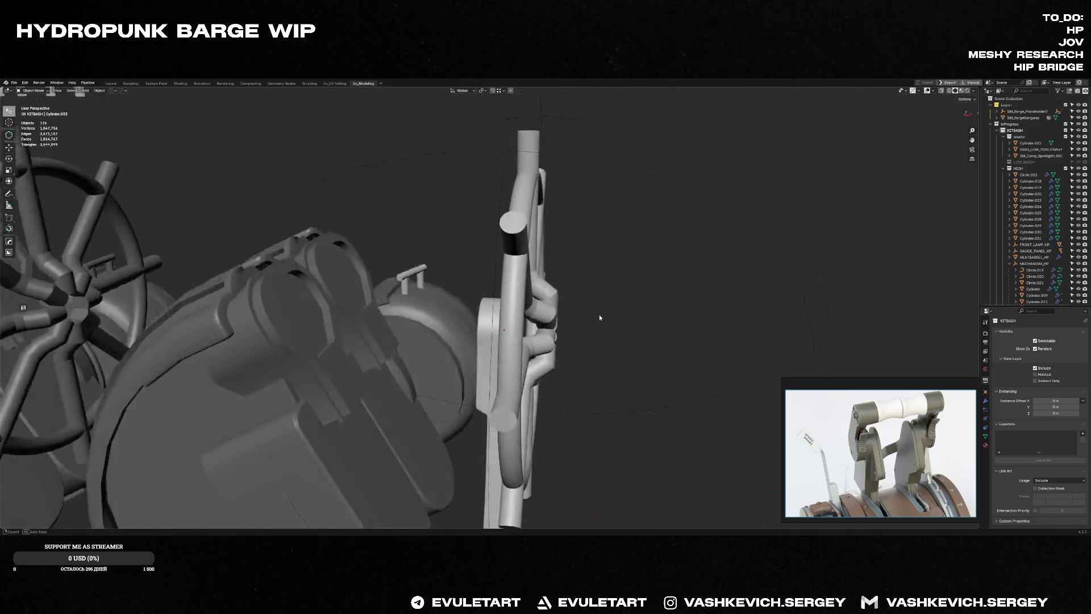
Step: Add a cylinder mesh and move it into open space beside the machinery, framed in view
middle_drag(572, 349, 600, 311)
key(shift+a)
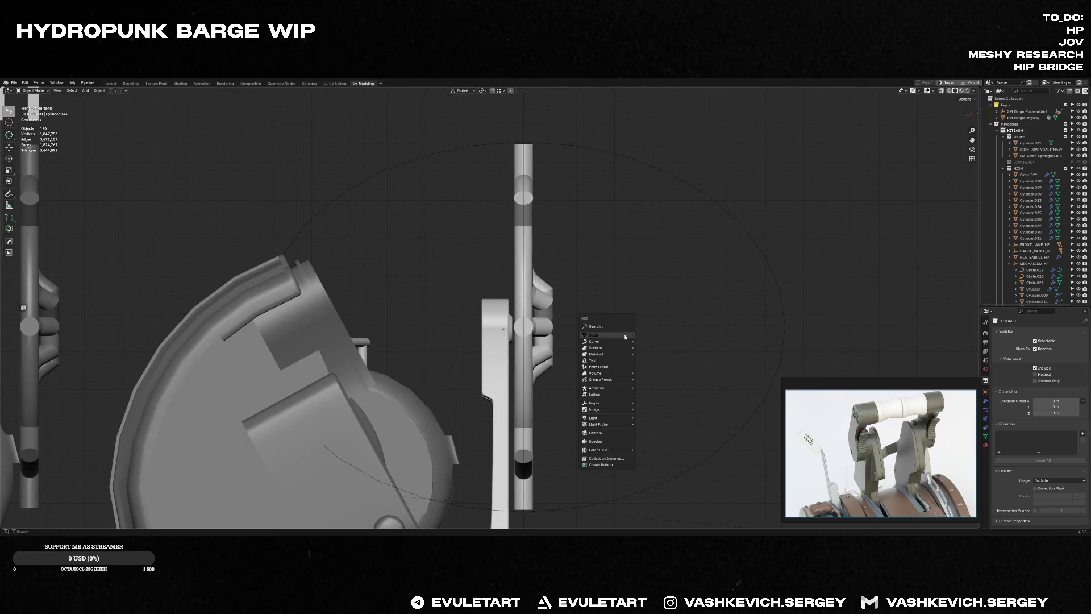
click(662, 373)
mouse_move(544, 345)
middle_down()
mouse_move(535, 325)
mouse_move(494, 334)
mouse_move(341, 410)
middle_up()
key(g)
click(185, 465)
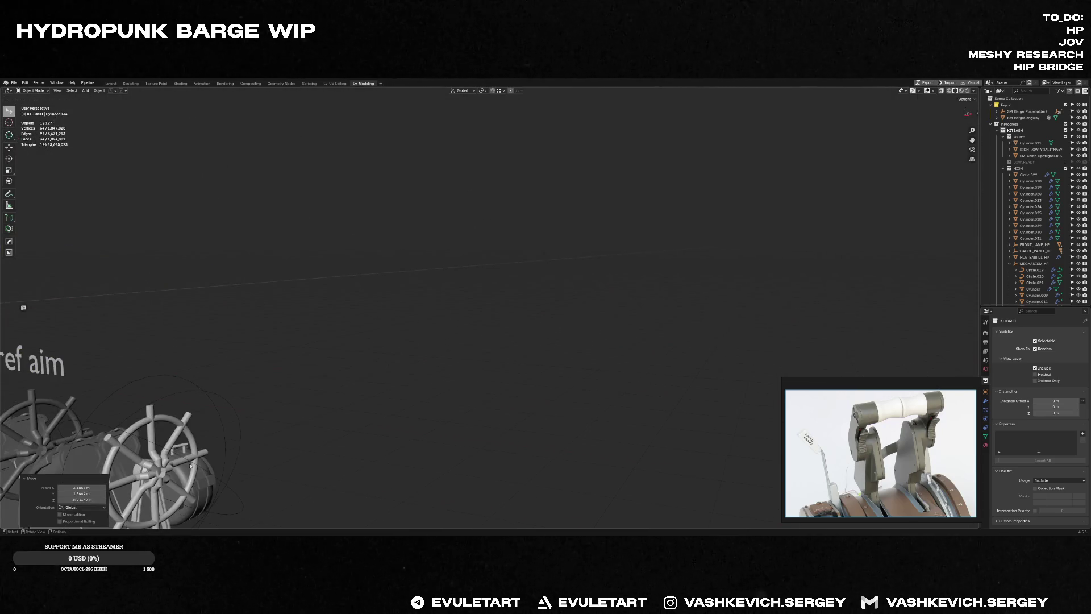
scroll(184, 464, down, 6)
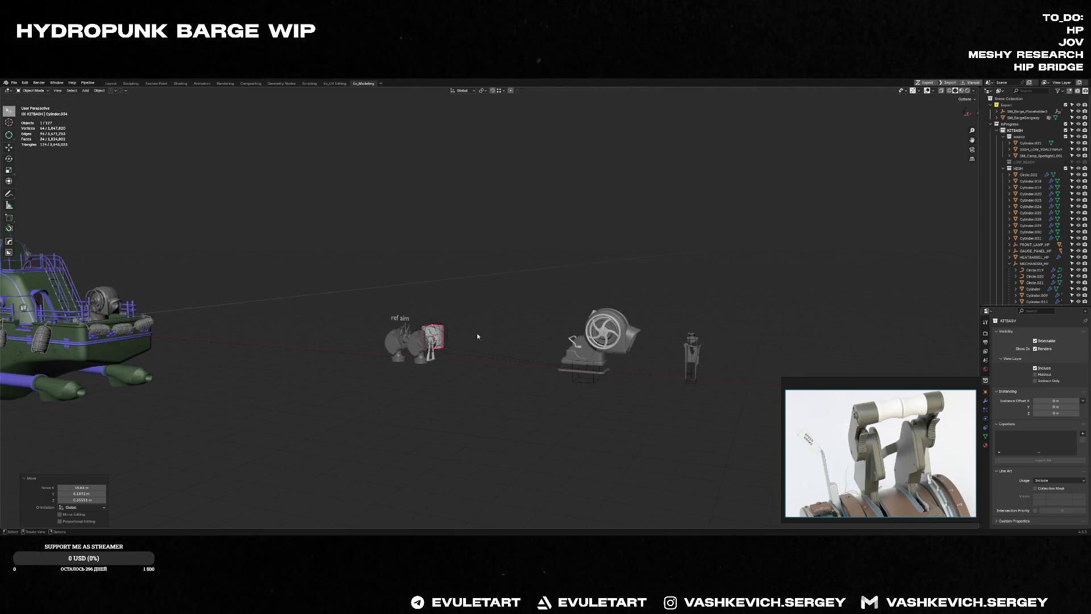
key(KP_Decimal)
scroll(431, 336, down, 5)
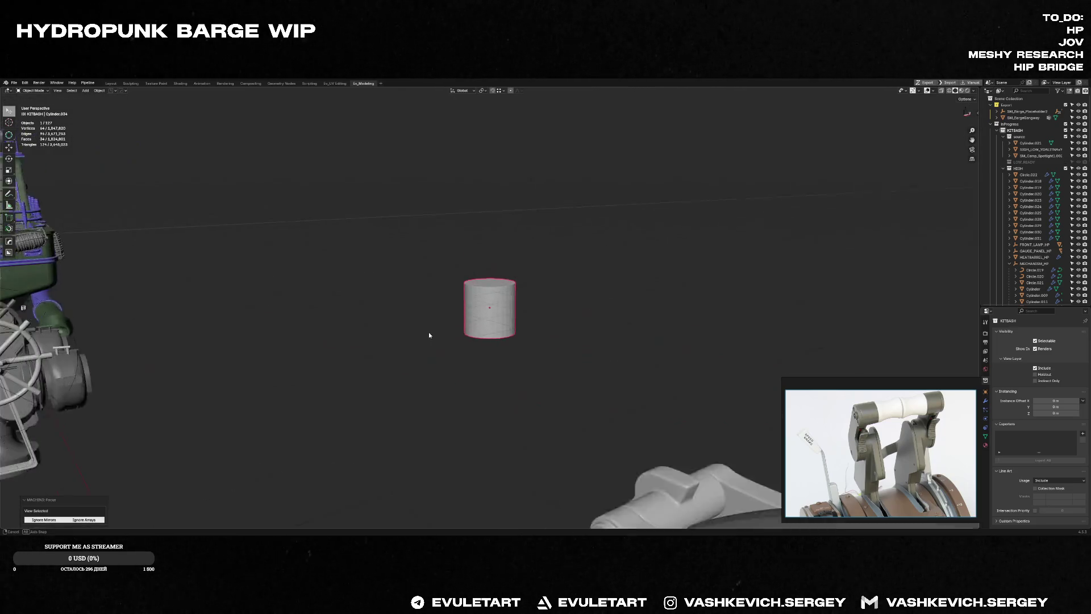
Step: Place the cylinder on the wheel hub and scale it down to a small size
key(g)
click(236, 396)
key(s)
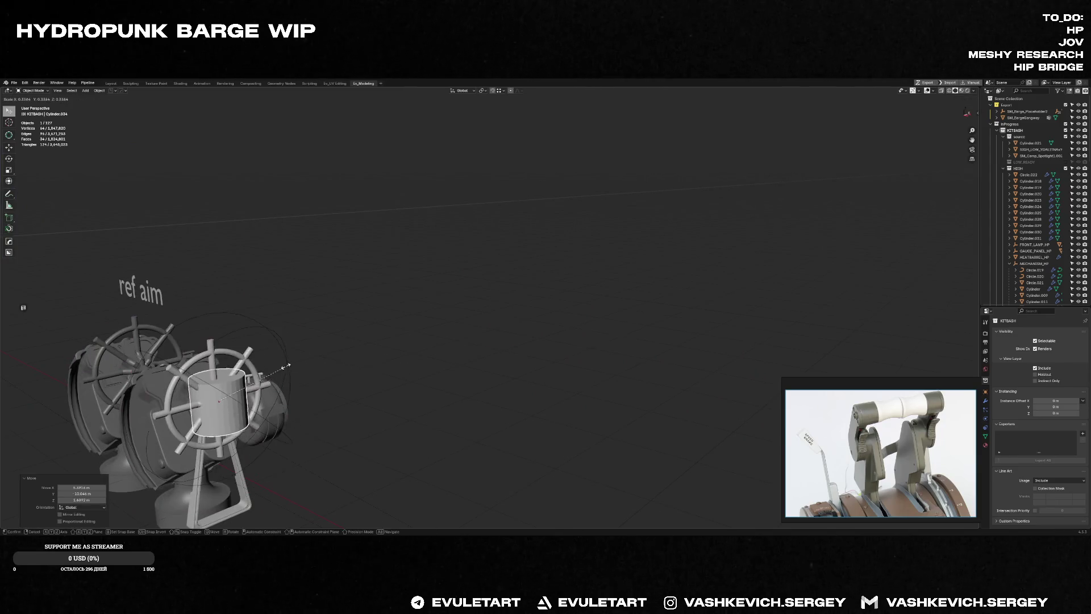
click(240, 390)
key(KP_Decimal)
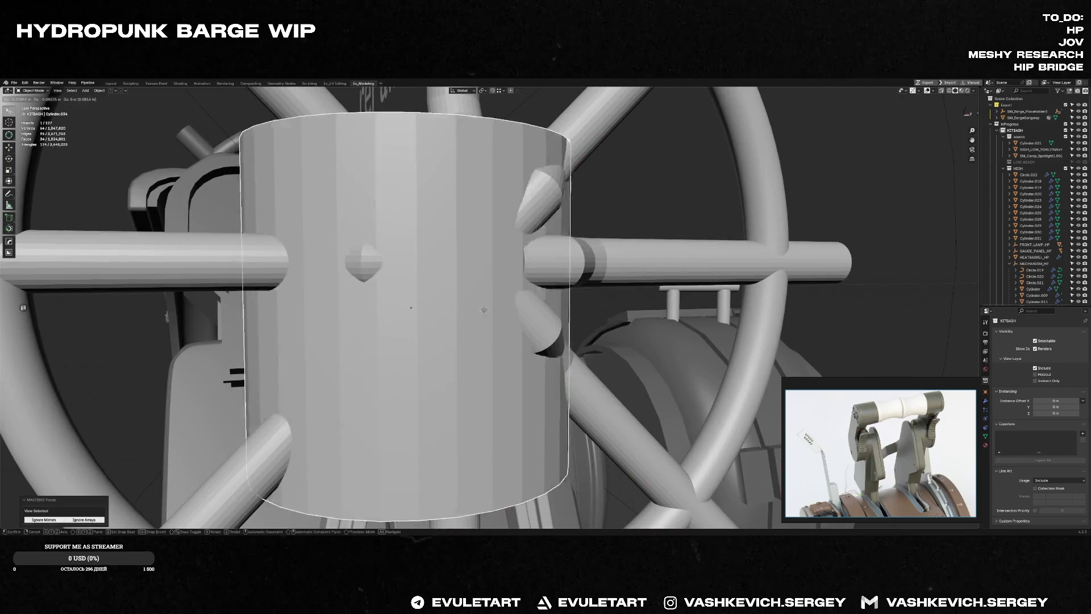
scroll(569, 297, down, 5)
key(s)
click(451, 275)
Step: Select the hub cylinder's end face, cancelling a stray duplicate of the piece
key(KP_1)
key(Tab)
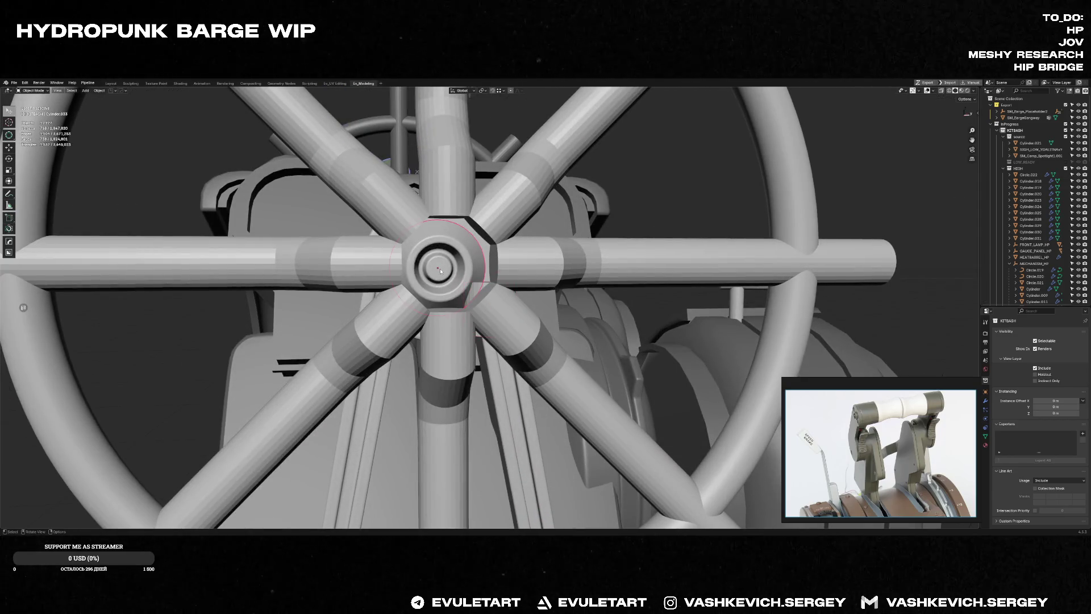
click(458, 270)
key(Tab)
middle_drag(477, 288, 487, 256)
key(shift+d)
key(s)
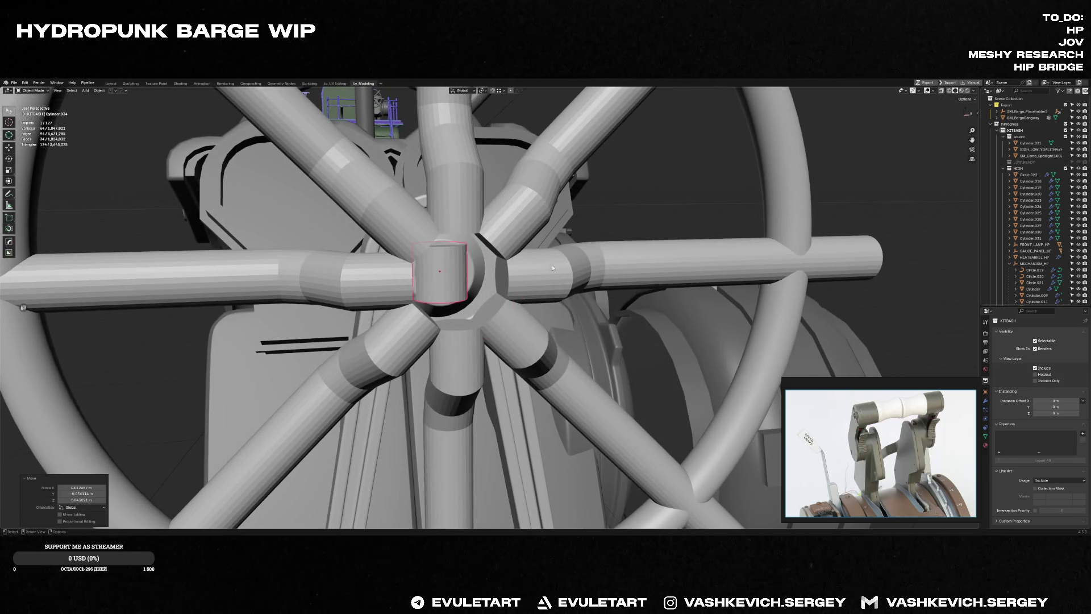
key(Escape)
Step: Rotate the small hub piece to face outward from the wheel
key(KP_3)
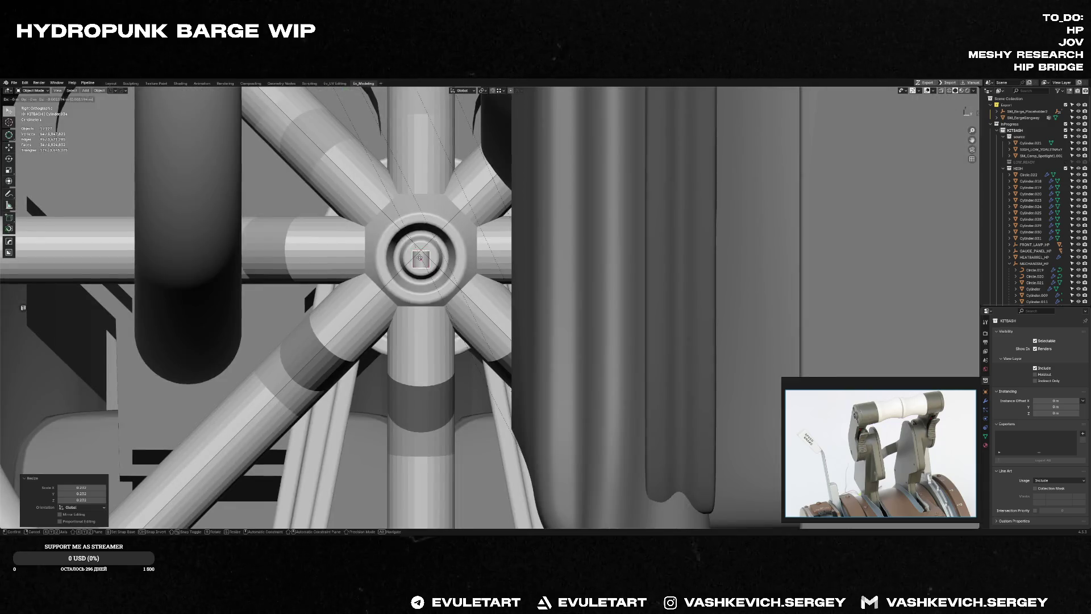
middle_drag(421, 257, 382, 217)
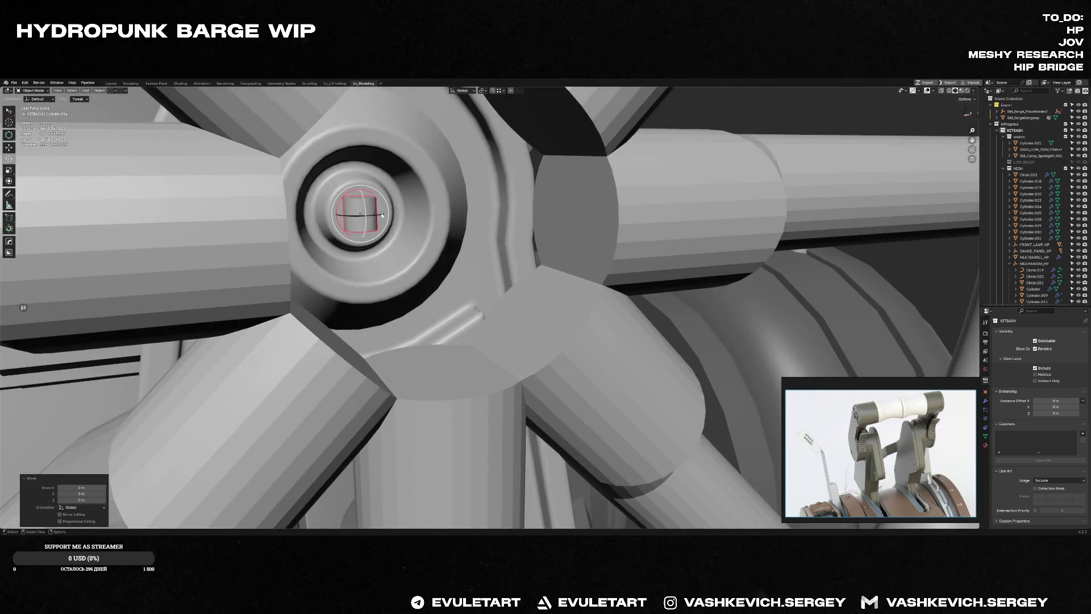
key(r)
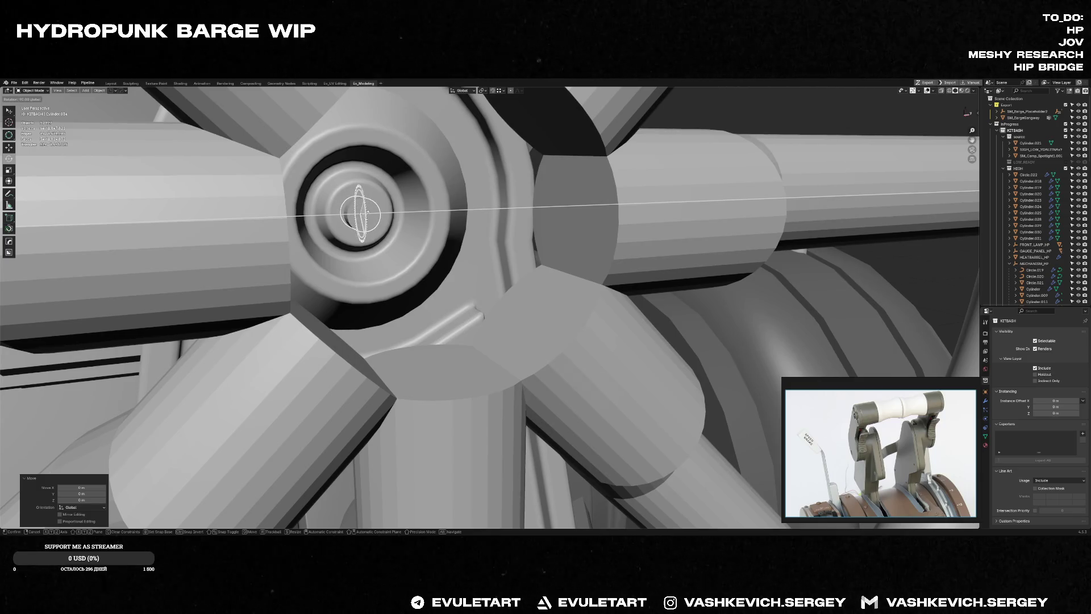
click(395, 220)
key(KP_3)
mouse_move(433, 224)
middle_down()
mouse_move(355, 216)
mouse_move(408, 239)
middle_up()
key(Tab)
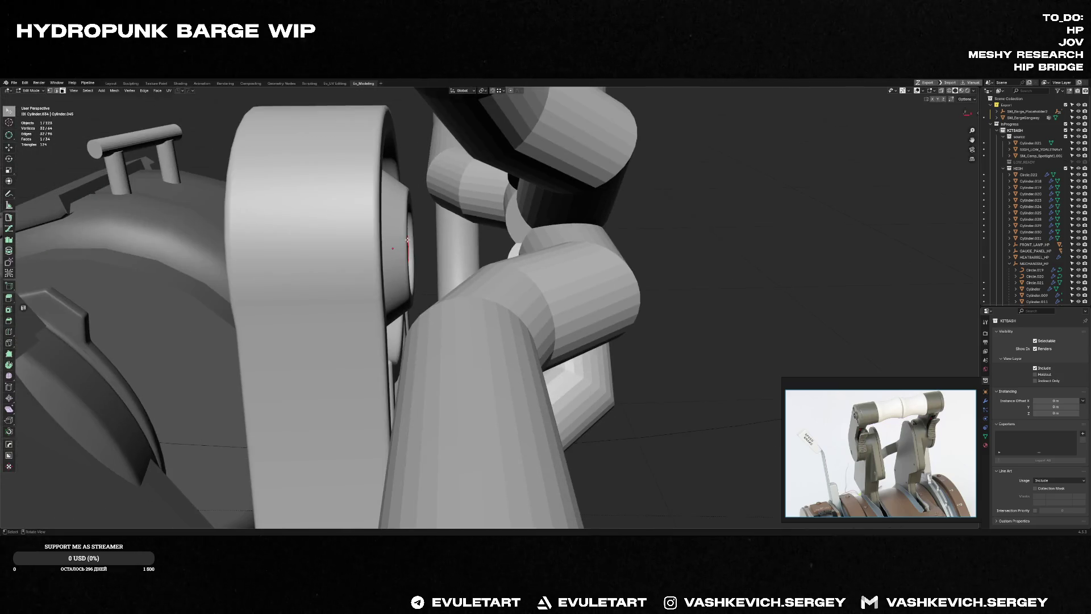
Step: Extrude the hub cylinder's face along X into a long rod on the wheel axis
key(e)
key(x)
click(512, 248)
mouse_move(511, 247)
middle_down()
mouse_move(532, 251)
mouse_move(487, 271)
mouse_move(588, 208)
middle_up()
key(g)
key(x)
click(486, 271)
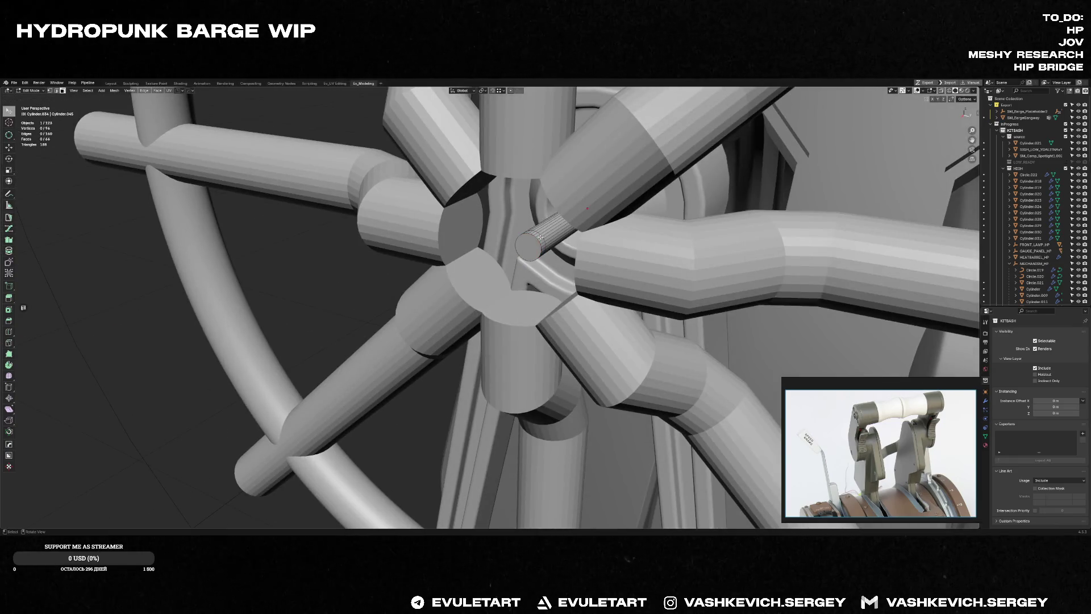
key(e)
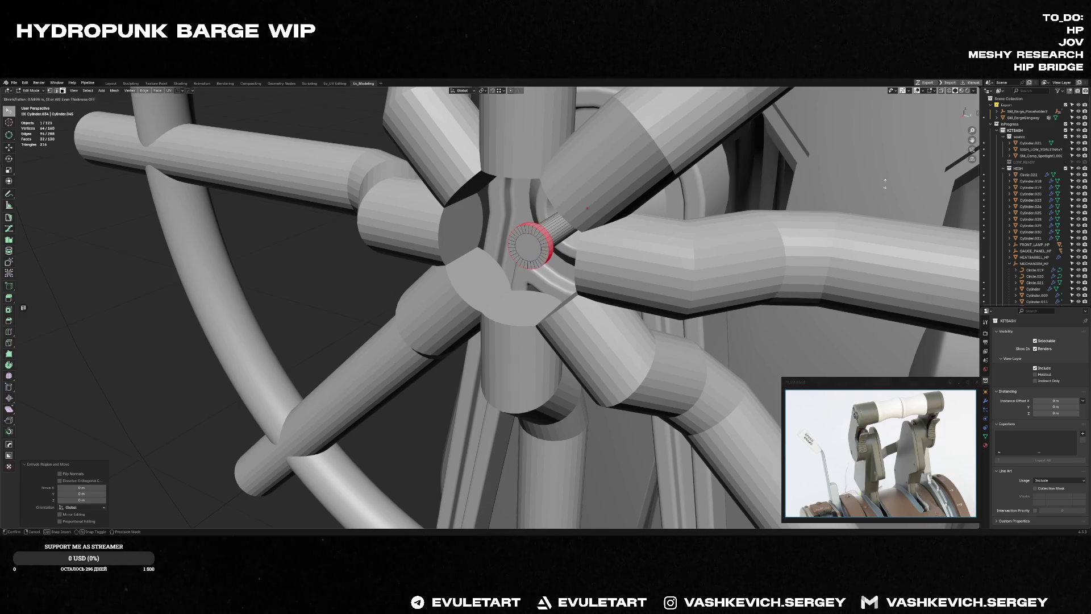
key(Escape)
scroll(532, 243, up, 3)
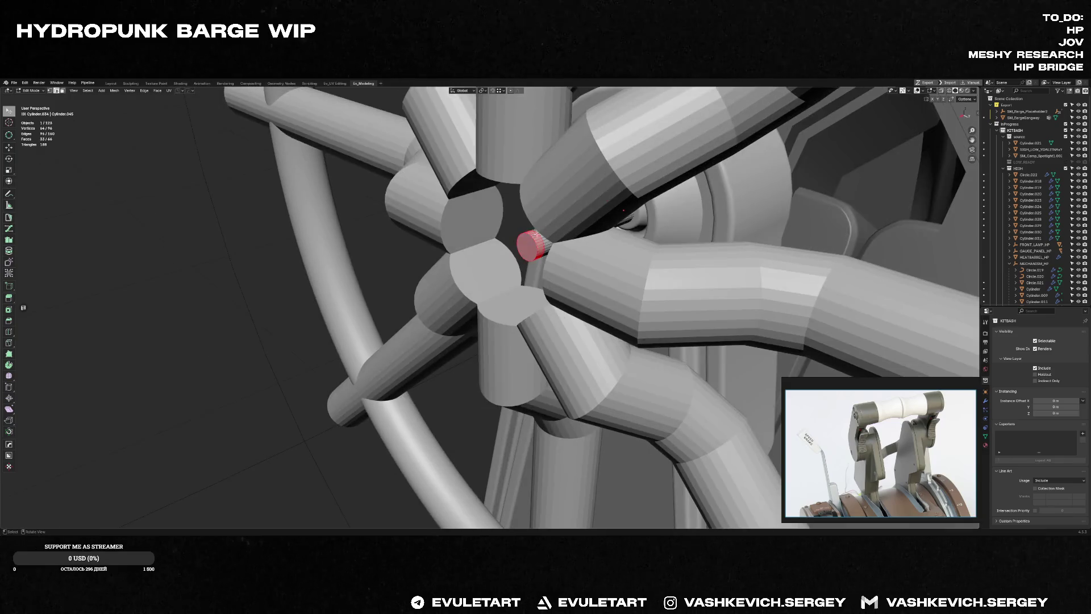
middle_drag(532, 243, 556, 217)
key(Tab)
scroll(553, 235, down, 3)
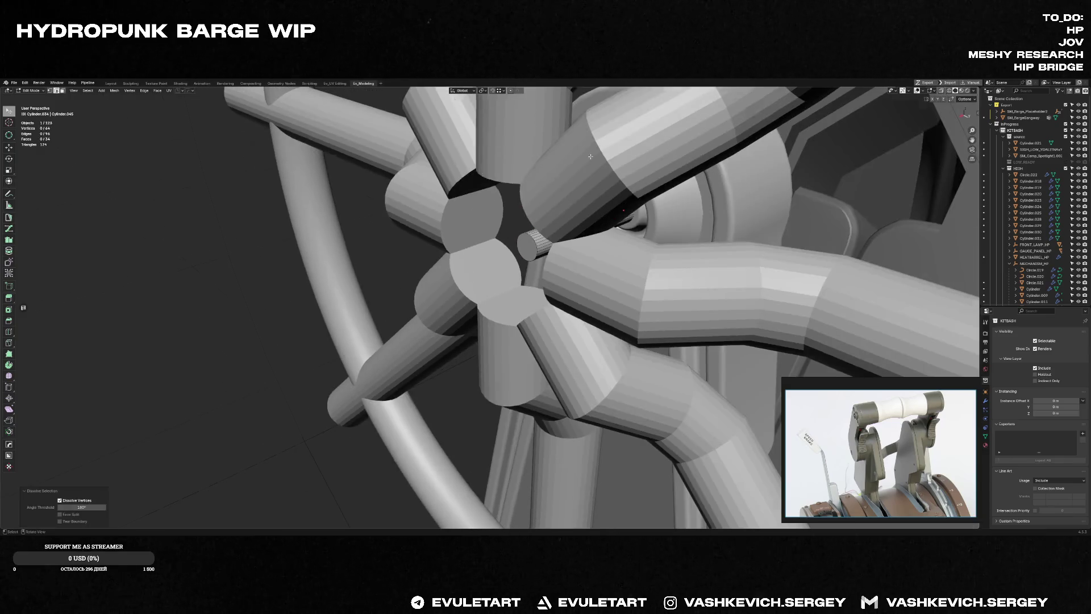
Step: In Local View, set the rod's origin to its geometry centre and sharpen its edges
mouse_move(528, 256)
middle_down()
mouse_move(553, 236)
mouse_move(670, 255)
mouse_move(584, 254)
middle_up()
key(f)
right_click(584, 253)
key(shift+s)
click(641, 226)
middle_drag(641, 226, 698, 211)
right_click(699, 211)
click(717, 211)
key(KP_Divide)
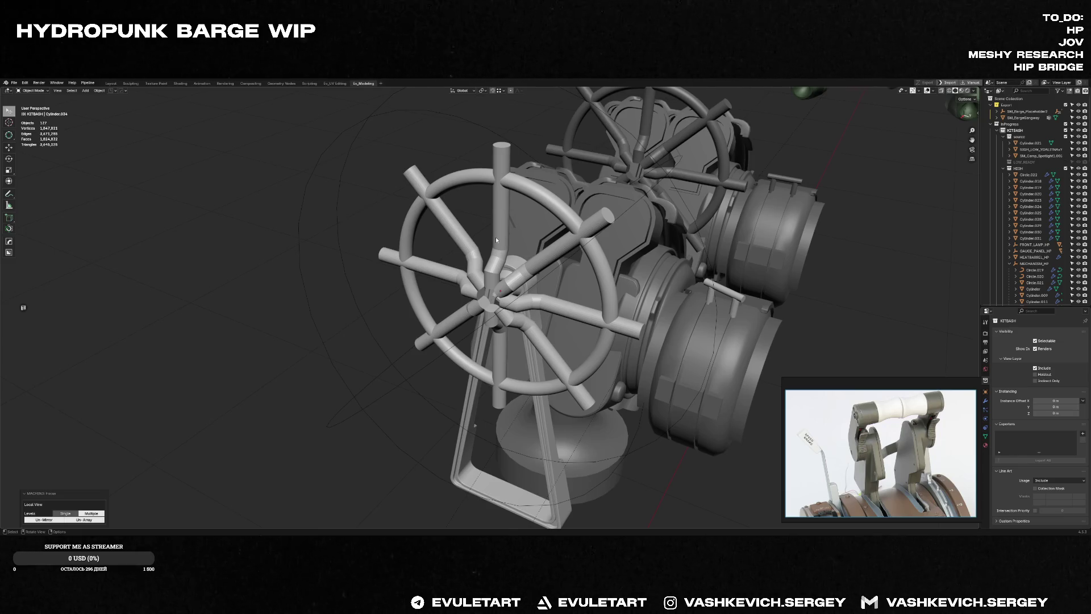
scroll(495, 237, up, 3)
scroll(485, 271, up, 3)
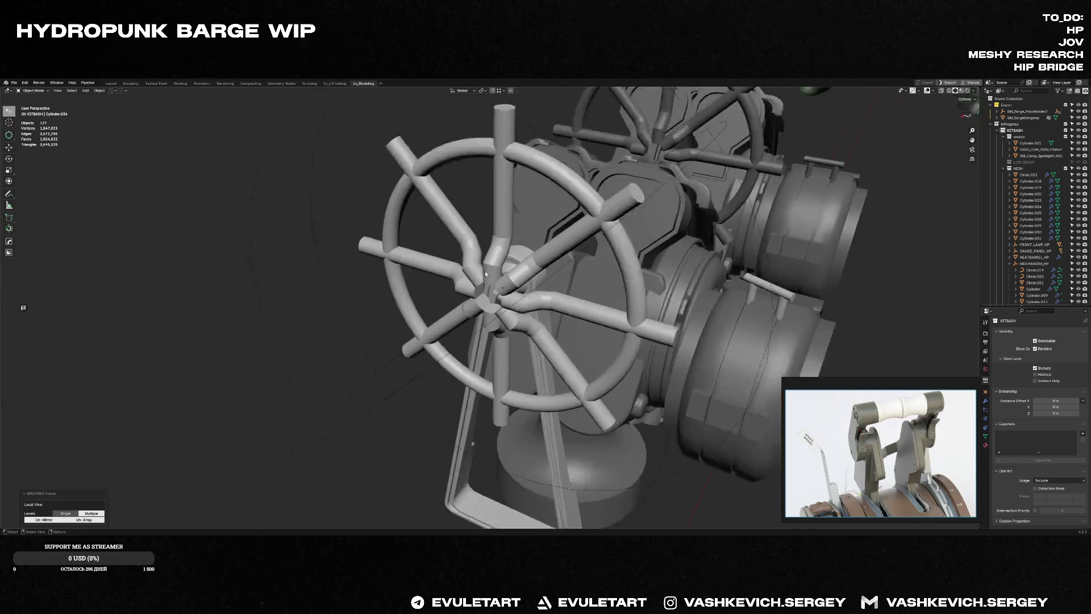
click(500, 290)
key(KP_Decimal)
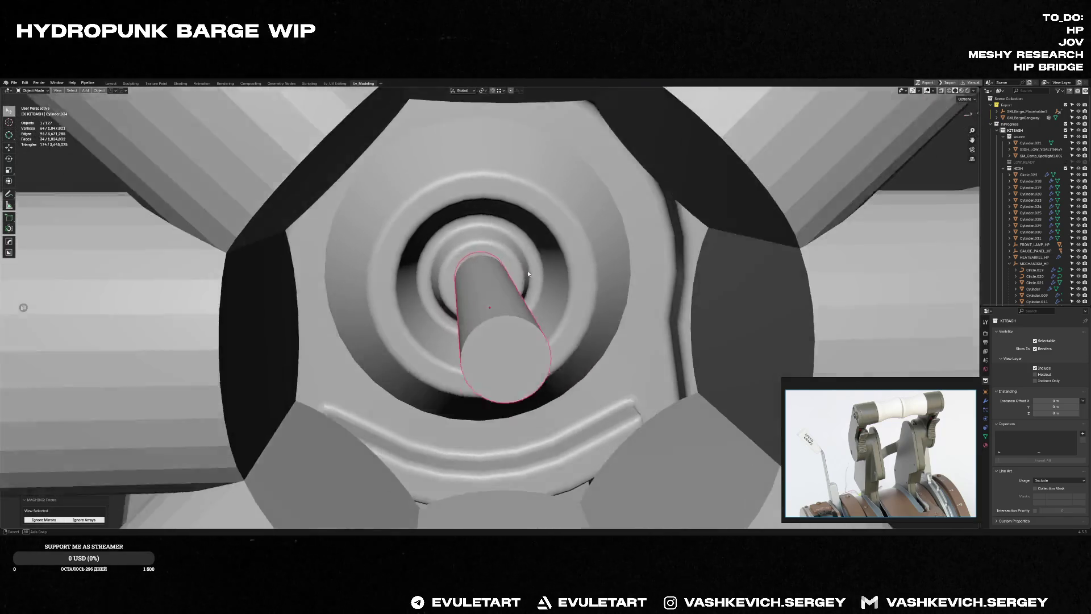
key(Tab)
key(a)
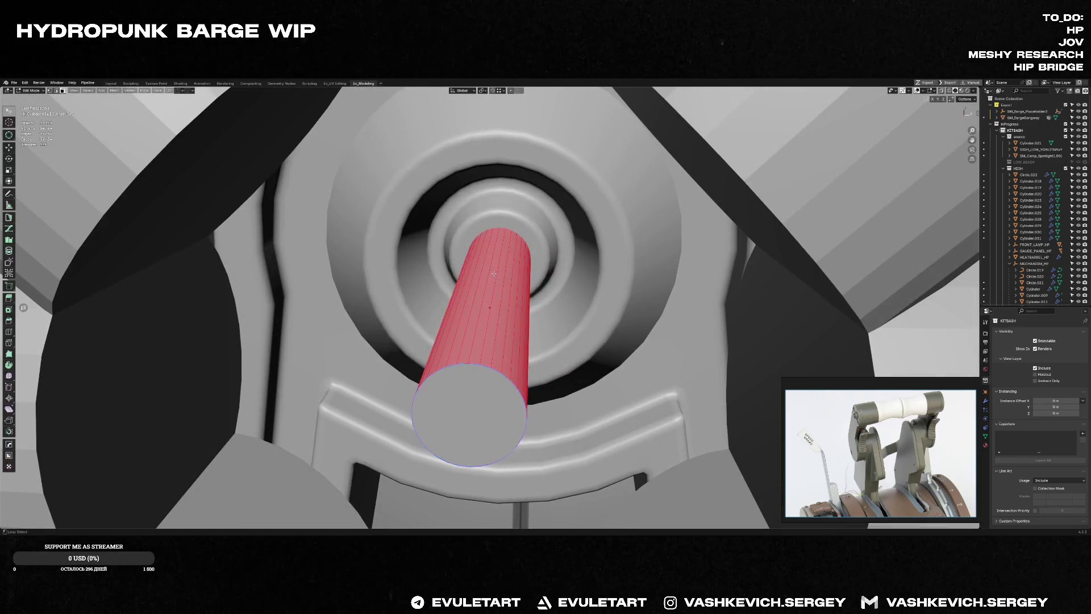
middle_drag(522, 278, 555, 254)
key(Tab)
scroll(743, 304, down, 5)
mouse_move(743, 305)
middle_down()
mouse_move(593, 315)
mouse_move(623, 329)
mouse_move(459, 337)
mouse_move(768, 309)
mouse_move(676, 279)
mouse_move(418, 361)
middle_up()
key(Tab)
key(Tab)
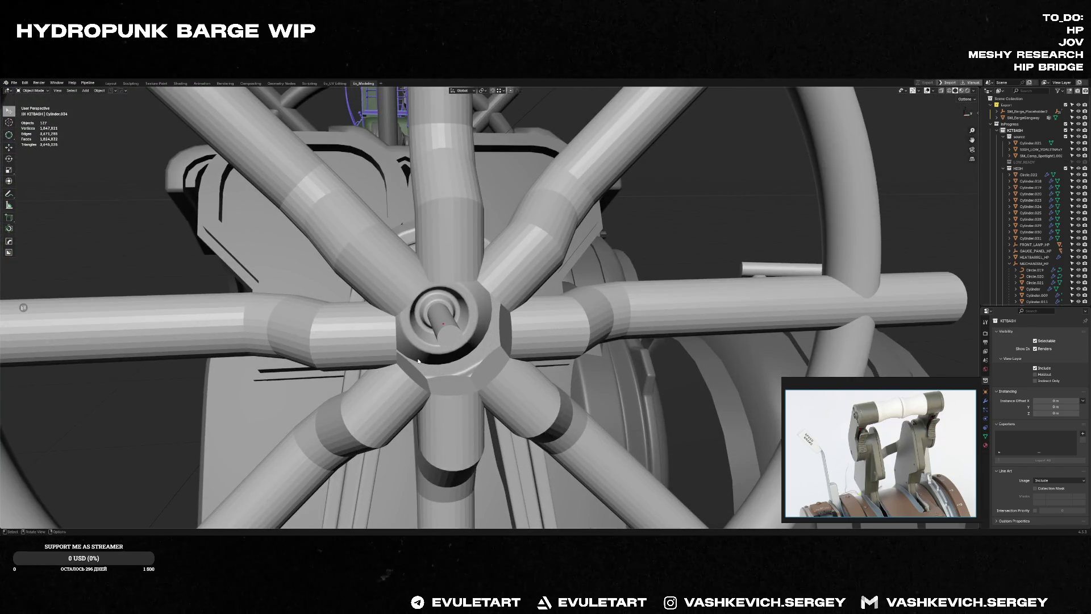
Step: Lasso the rod's end ring and slide it along X to shorten the rod into the hub
mouse_move(426, 338)
middle_down()
mouse_move(465, 367)
mouse_move(519, 366)
mouse_move(509, 370)
mouse_move(529, 386)
mouse_move(416, 354)
mouse_move(366, 376)
middle_up()
key(Tab)
click(465, 367)
key(Tab)
key(Tab)
key(alt+z)
drag(335, 345, 358, 439)
key(alt+z)
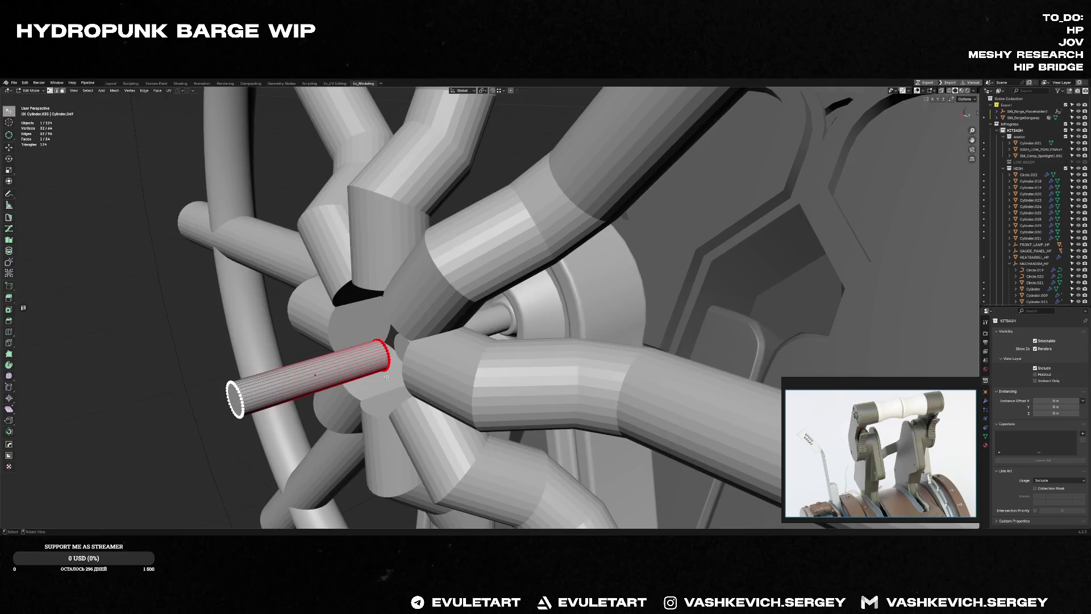
key(g)
key(x)
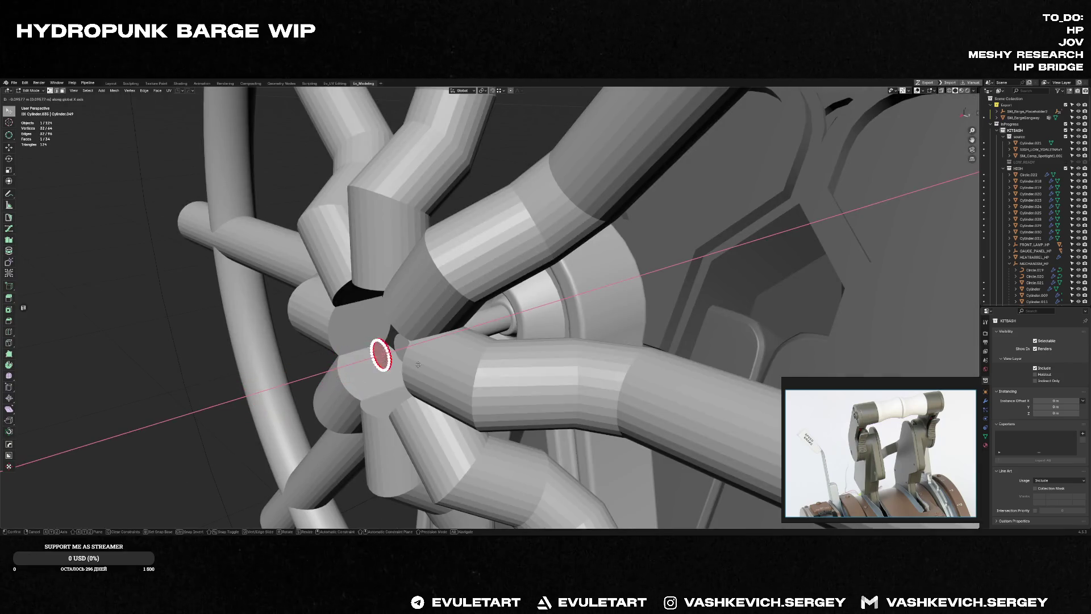
click(317, 373)
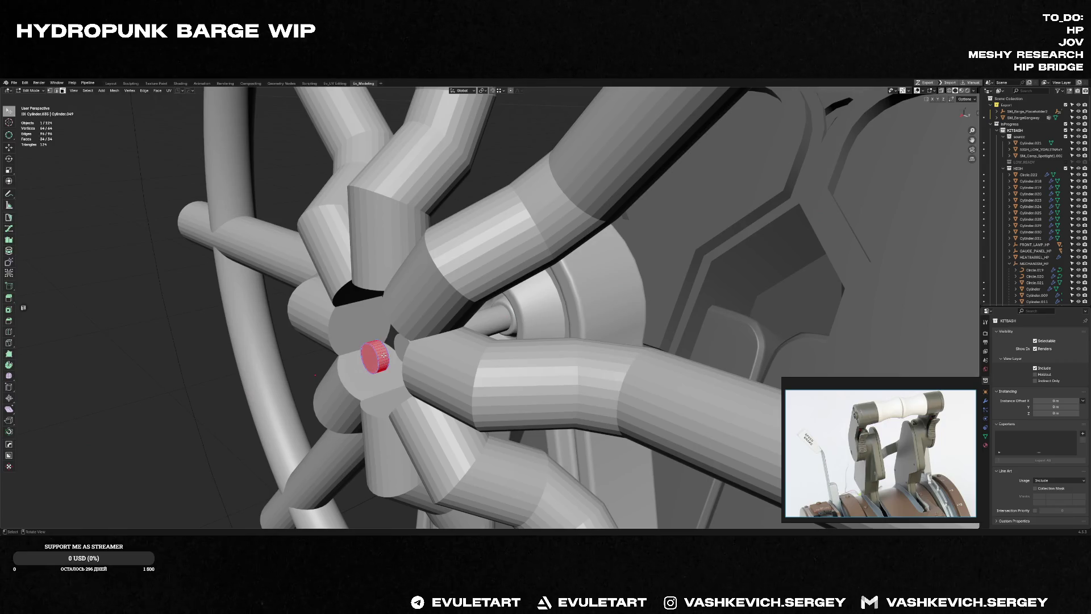
key(alt+a)
Step: Enlarge the hub circle, scale the cap along X, centre its origin and rotate it
key(KP_3)
key(s)
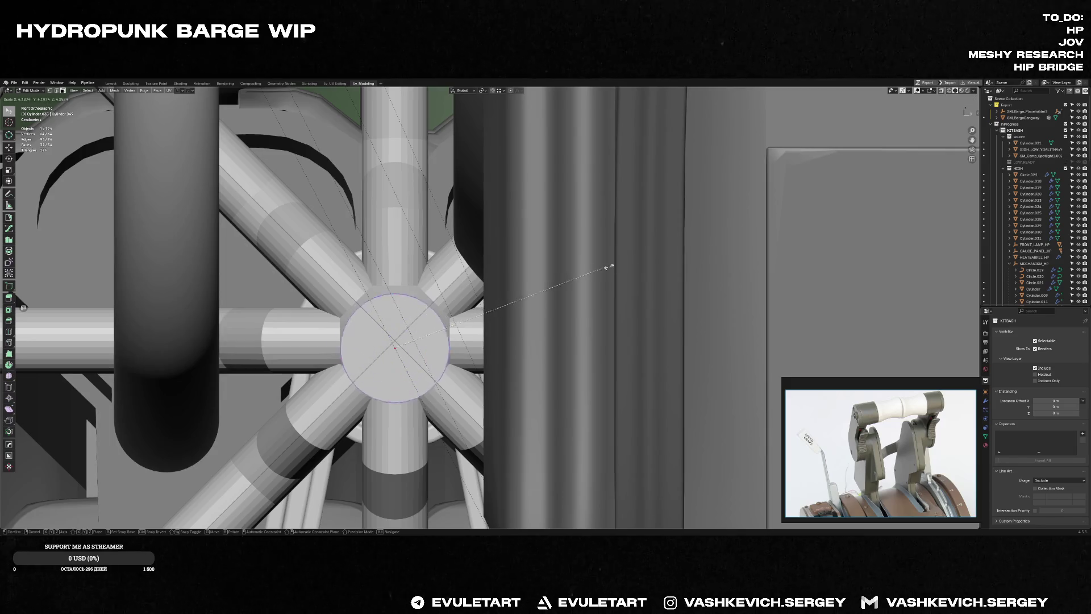
click(562, 282)
middle_drag(561, 282, 619, 329)
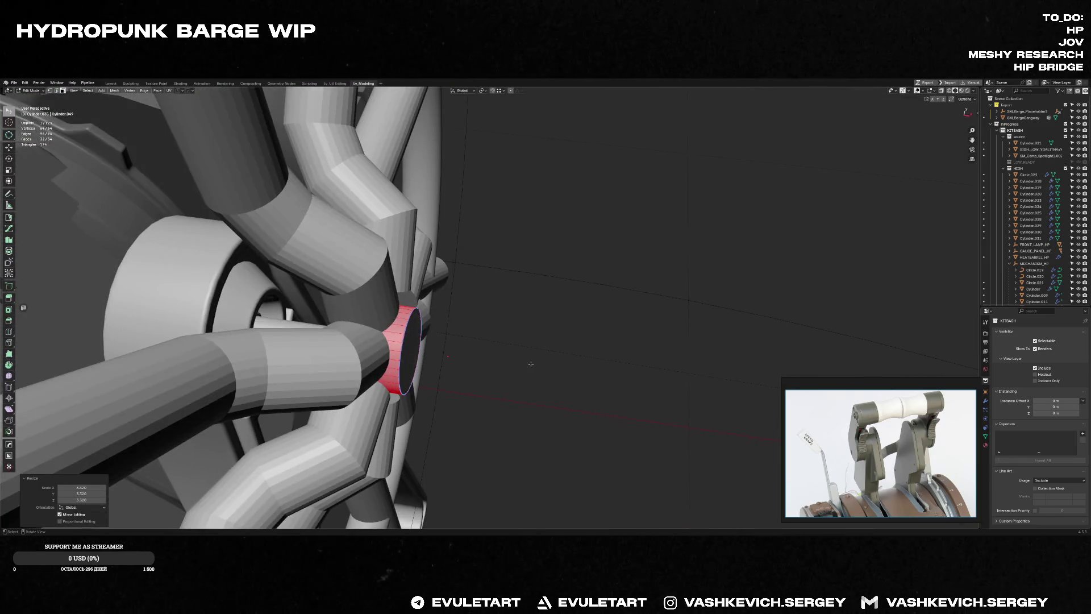
key(s)
key(x)
key(Return)
mouse_move(530, 364)
middle_down()
mouse_move(442, 310)
mouse_move(488, 334)
mouse_move(511, 309)
mouse_move(354, 359)
mouse_move(429, 357)
mouse_move(410, 364)
mouse_move(392, 346)
mouse_move(385, 354)
middle_up()
key(Tab)
key(shift+s)
click(384, 378)
key(r)
click(410, 365)
Step: Extrude the hub face and scale it wider into a collar ring
key(Tab)
click(392, 345)
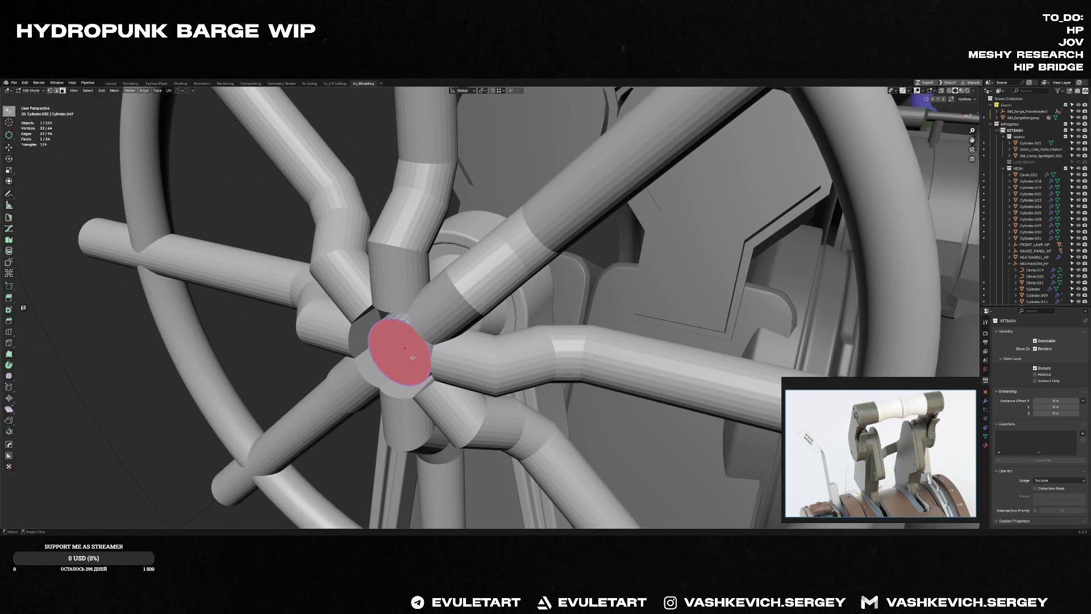
middle_drag(413, 358, 435, 352)
key(e)
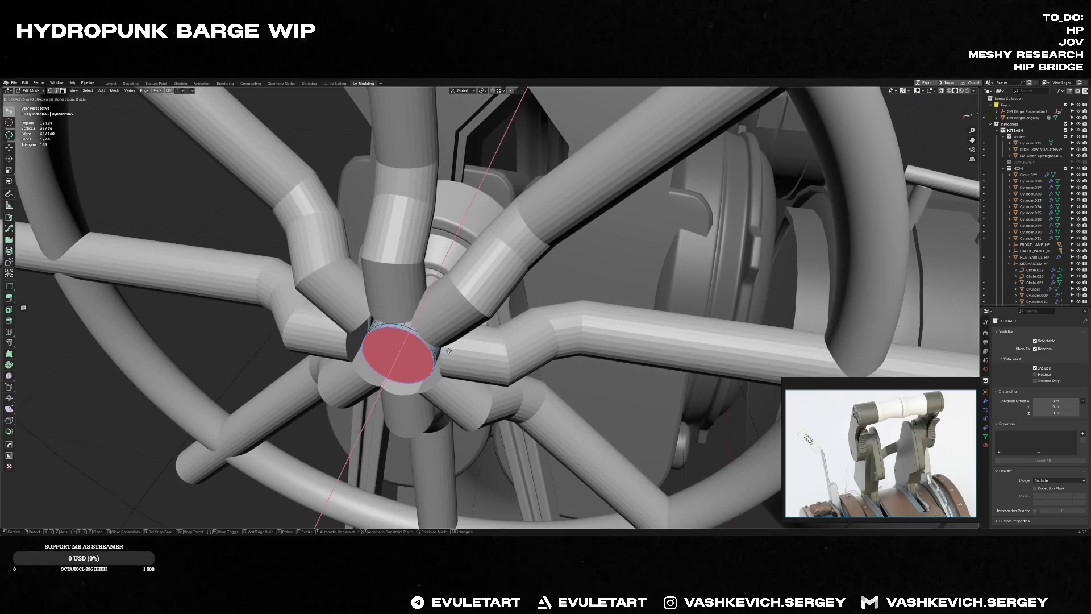
click(447, 349)
key(s)
click(455, 347)
mouse_move(456, 348)
middle_down()
mouse_move(448, 359)
mouse_move(461, 345)
middle_up()
key(Tab)
Step: Extrude the hub face further along the X axis
mouse_move(528, 361)
middle_down()
mouse_move(571, 369)
mouse_move(493, 271)
mouse_move(416, 315)
mouse_move(426, 323)
mouse_move(384, 334)
mouse_move(469, 352)
mouse_move(361, 390)
mouse_move(502, 375)
mouse_move(470, 312)
mouse_move(519, 312)
mouse_move(454, 310)
mouse_move(394, 329)
mouse_move(425, 372)
mouse_move(280, 382)
mouse_move(346, 396)
middle_up()
key(Tab)
key(e)
key(x)
key(Return)
key(Tab)
Step: Shift the cap object and its hub face along X to seat them on the axle
key(g)
key(x)
click(433, 312)
key(g)
key(x)
click(418, 319)
key(Tab)
key(g)
key(x)
click(424, 372)
Step: Fill the cylinder's open end edge loop with a face
key(Tab)
scroll(281, 383, down, 5)
scroll(379, 369, up, 5)
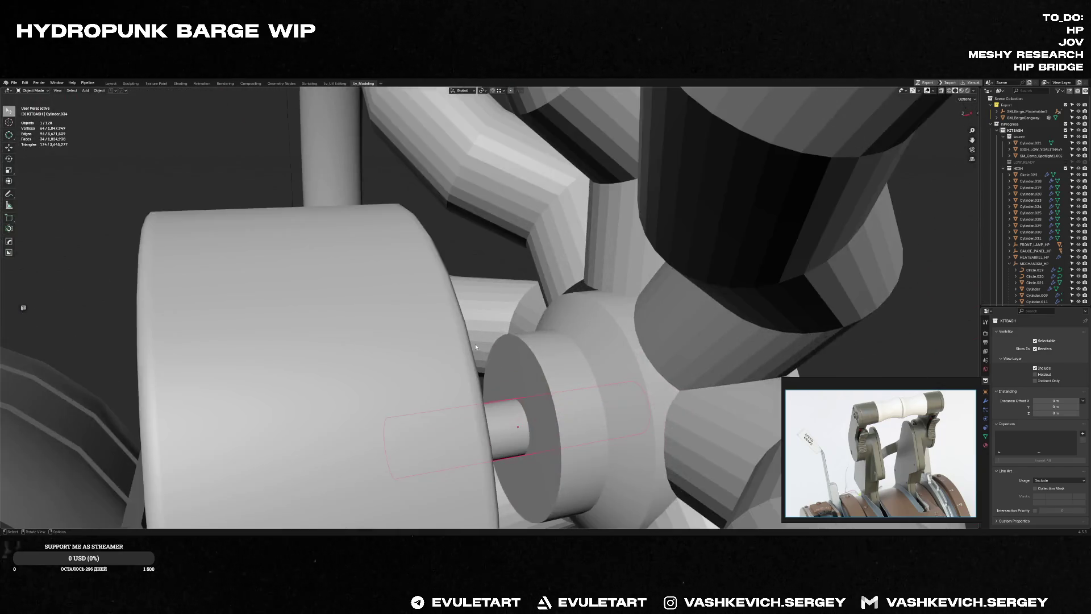
scroll(545, 386, down, 1)
key(Tab)
mouse_move(536, 349)
middle_down()
mouse_move(511, 335)
mouse_move(551, 349)
middle_up()
alt+click(511, 336)
key(f)
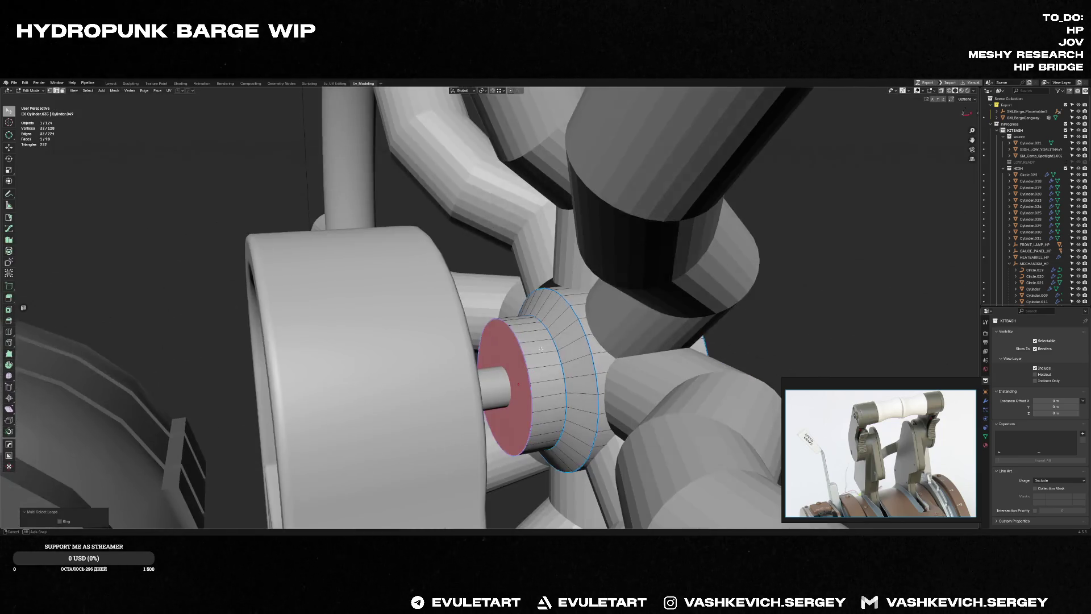
key(Tab)
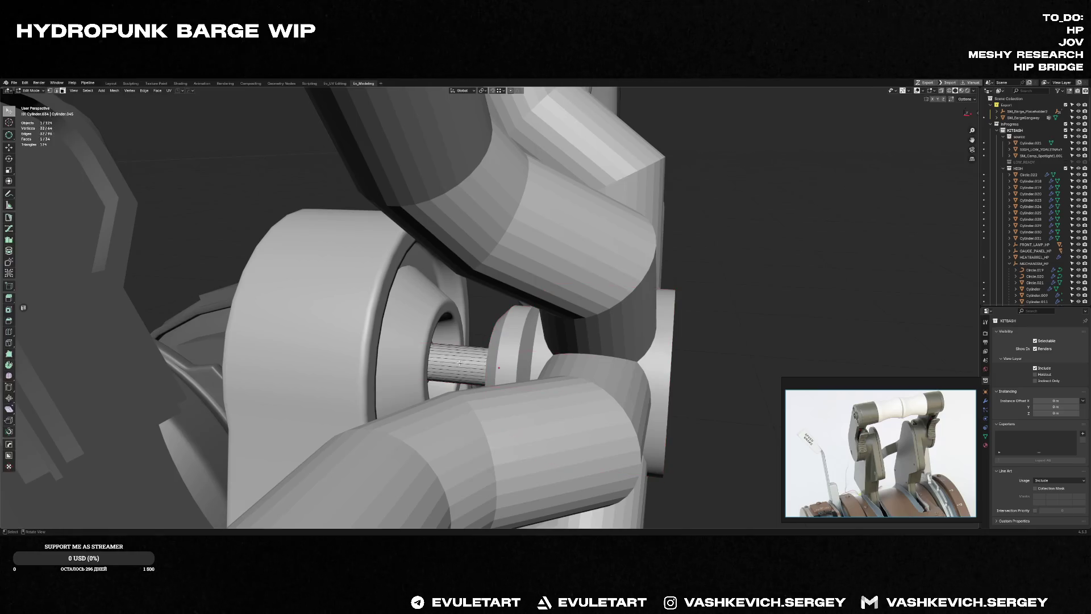
Step: Isolate the disc in Local View and select its central face fan
middle_drag(487, 363, 416, 328)
key(KP_Divide)
key(Tab)
key(ctrl+KP_Add)
key(ctrl+KP_Add)
key(ctrl+KP_Add)
key(ctrl+KP_Subtract)
key(ctrl+KP_Subtract)
key(ctrl+KP_Subtract)
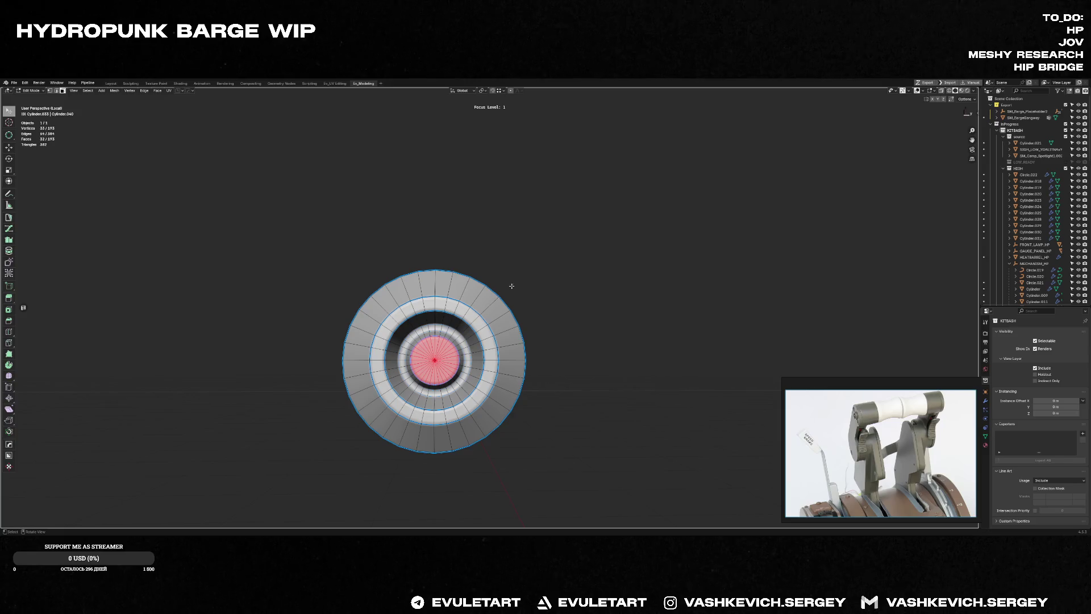
Step: Grow the selection by one ring and scale those disc faces
key(ctrl+KP_Add)
scroll(457, 344, up, 2)
mouse_move(456, 344)
middle_down()
mouse_move(463, 373)
mouse_move(406, 345)
middle_up()
key(s)
click(461, 371)
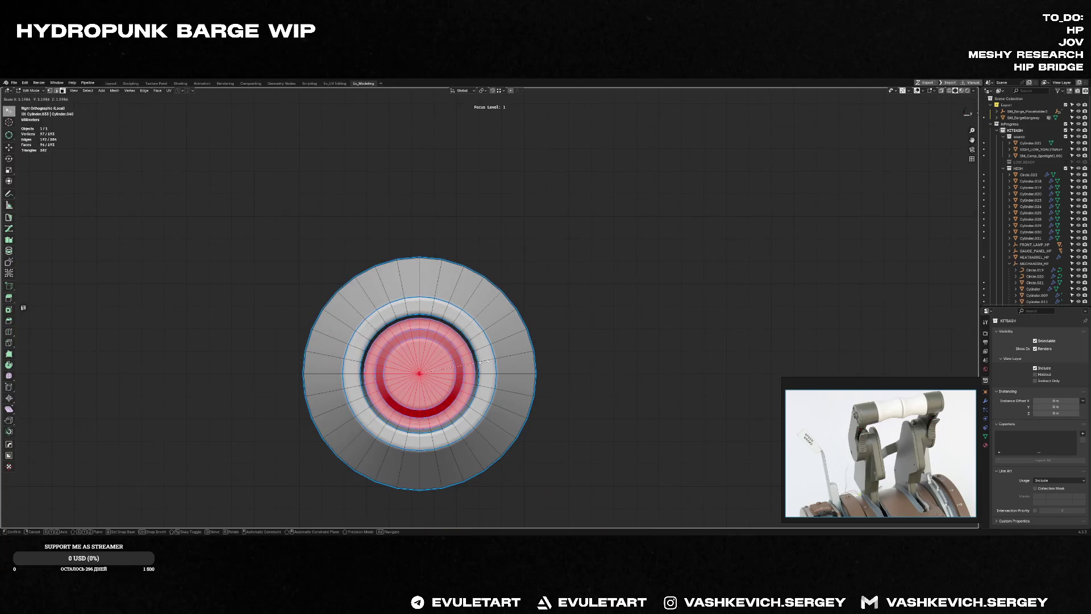
Step: Scale only the middle ring of faces into a step, then return to the full scene
key(alt+a)
alt+click(473, 332)
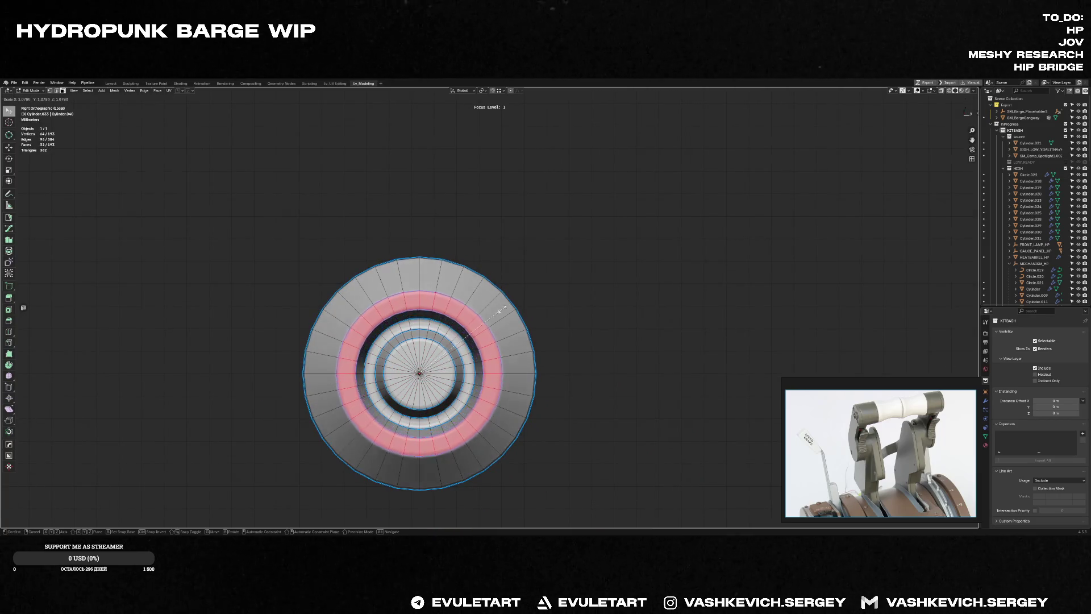
mouse_move(508, 309)
middle_down()
mouse_move(534, 334)
mouse_move(604, 318)
mouse_move(588, 319)
middle_up()
key(s)
click(564, 322)
key(Tab)
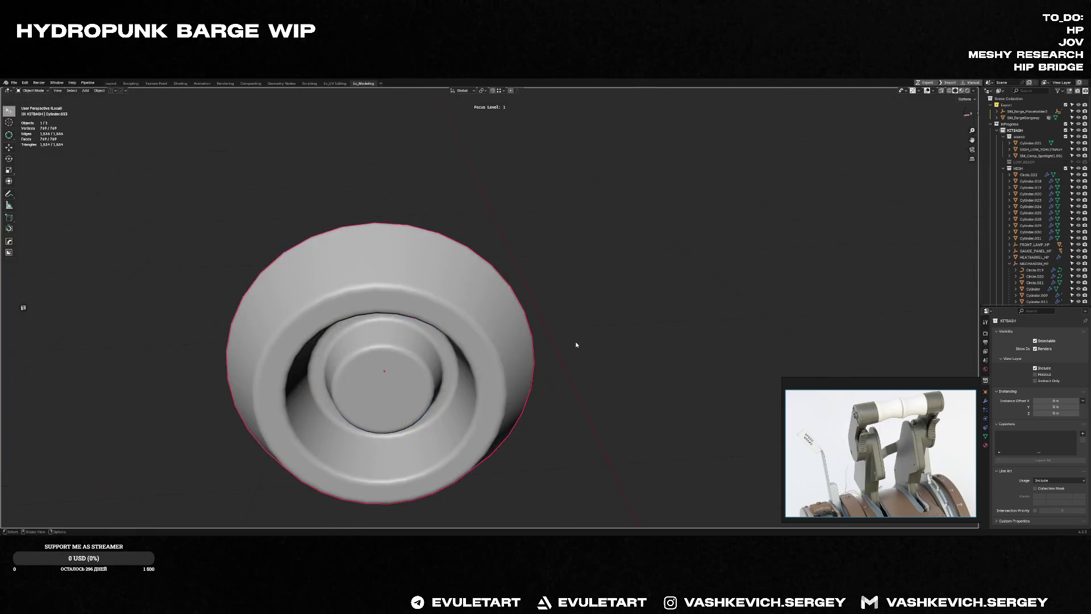
key(KP_Divide)
scroll(519, 346, up, 3)
middle_drag(519, 345, 463, 342)
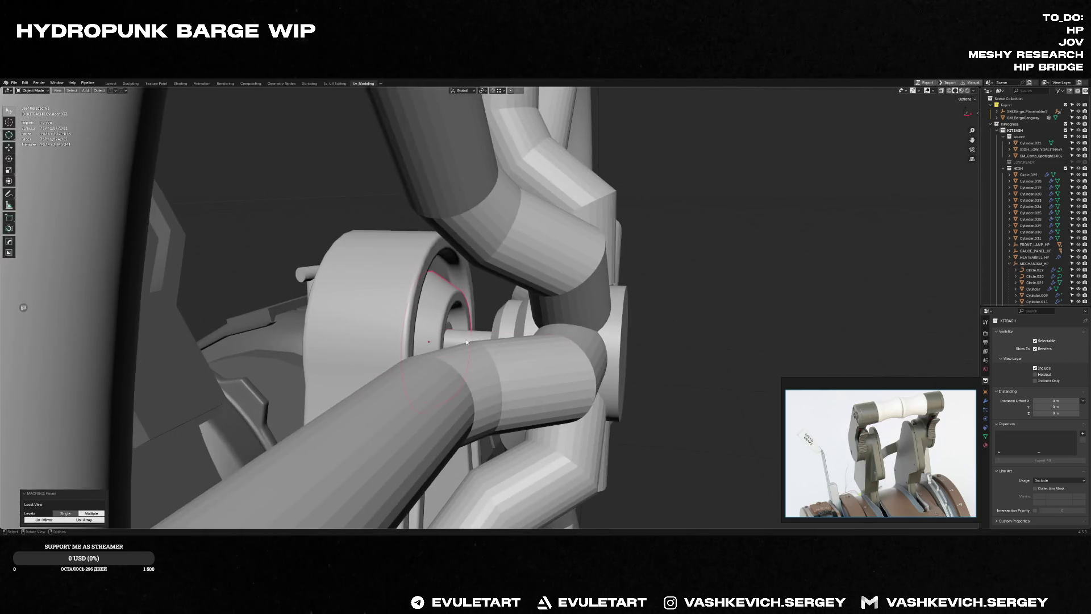
Step: Select the whole small axle cylinder and fatten it outward with Shrink/Fatten
click(463, 343)
key(Tab)
key(alt+a)
key(a)
mouse_move(457, 335)
ctrl+middle_down()
mouse_move(470, 328)
mouse_move(477, 347)
mouse_move(490, 341)
ctrl+middle_up()
key(alt+s)
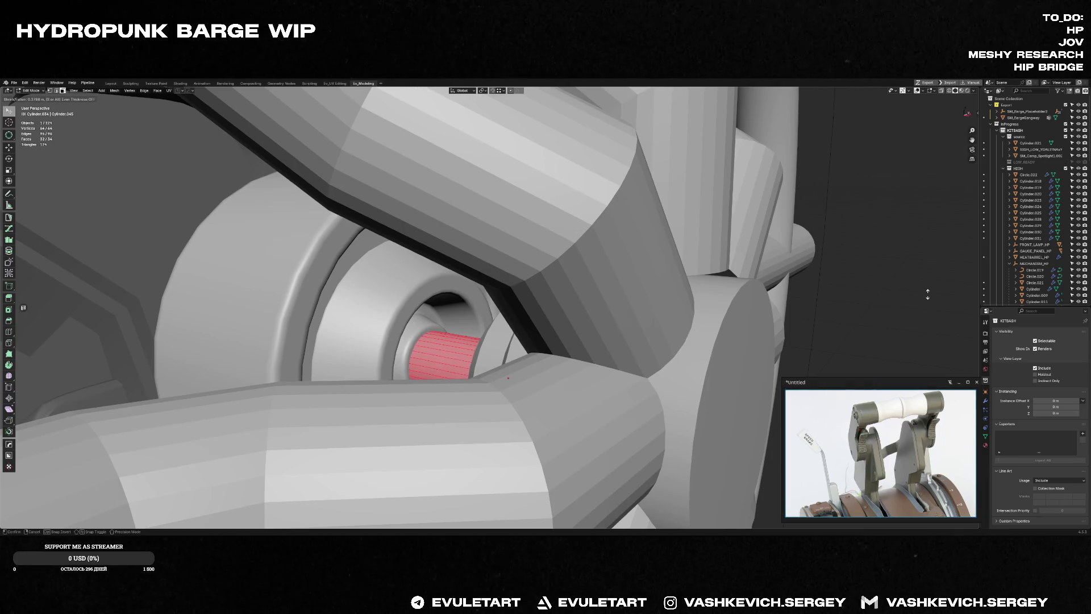
click(509, 378)
key(Tab)
scroll(546, 389, down, 4)
scroll(553, 393, down, 3)
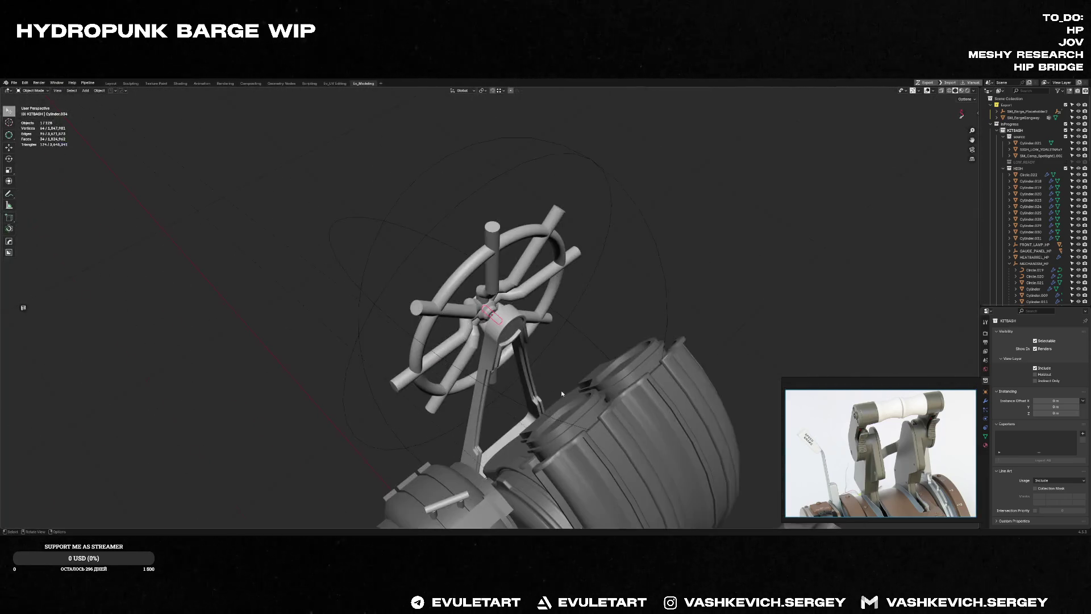
scroll(552, 394, down, 3)
scroll(596, 391, down, 3)
scroll(648, 389, down, 2)
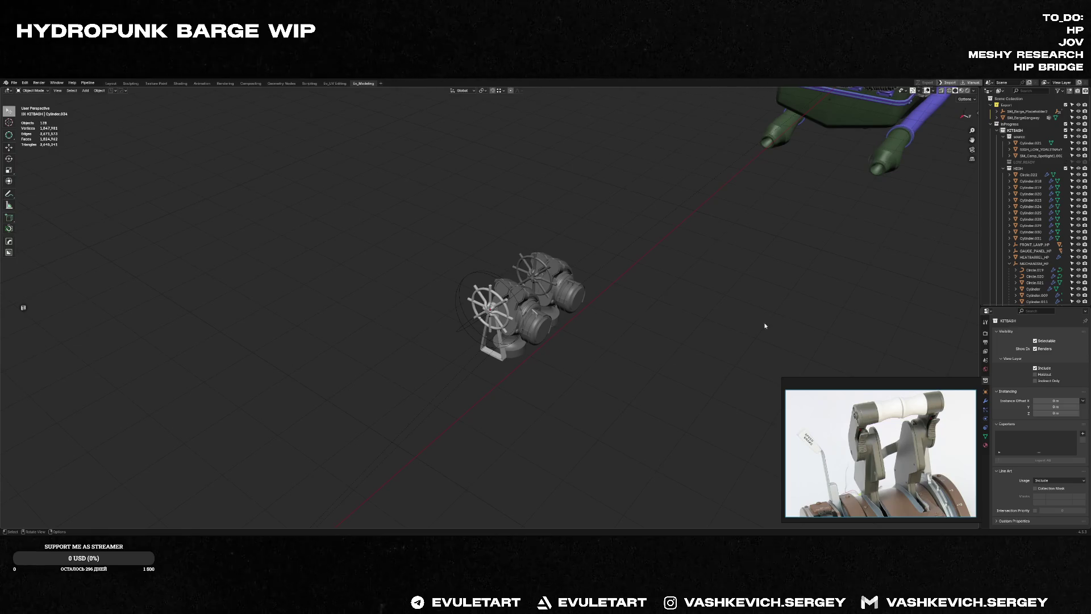
mouse_move(533, 247)
middle_down()
mouse_move(540, 289)
mouse_move(594, 311)
mouse_move(535, 291)
mouse_move(487, 246)
middle_up()
Step: Frame the wheel hub, lasso its ring vertices through X-ray and slide them along the X axis
key(KP_Decimal)
key(Tab)
key(alt+a)
key(alt+z)
mouse_move(435, 257)
ctrl+right_down()
mouse_move(487, 246)
mouse_move(453, 256)
ctrl+right_up()
key(alt+z)
key(g)
key(x)
click(495, 307)
Step: Nudge the rings and remaining hub vertices further along X, then leave Edit Mode and inspect the rod
mouse_move(494, 307)
middle_down()
mouse_move(478, 318)
mouse_move(495, 307)
mouse_move(524, 208)
middle_up()
key(g)
key(x)
click(478, 317)
key(g)
key(x)
click(494, 307)
key(alt+z)
ctrl+right_drag(524, 207, 570, 417)
key(alt+z)
key(g)
key(x)
click(577, 325)
key(Tab)
middle_drag(577, 325, 572, 332)
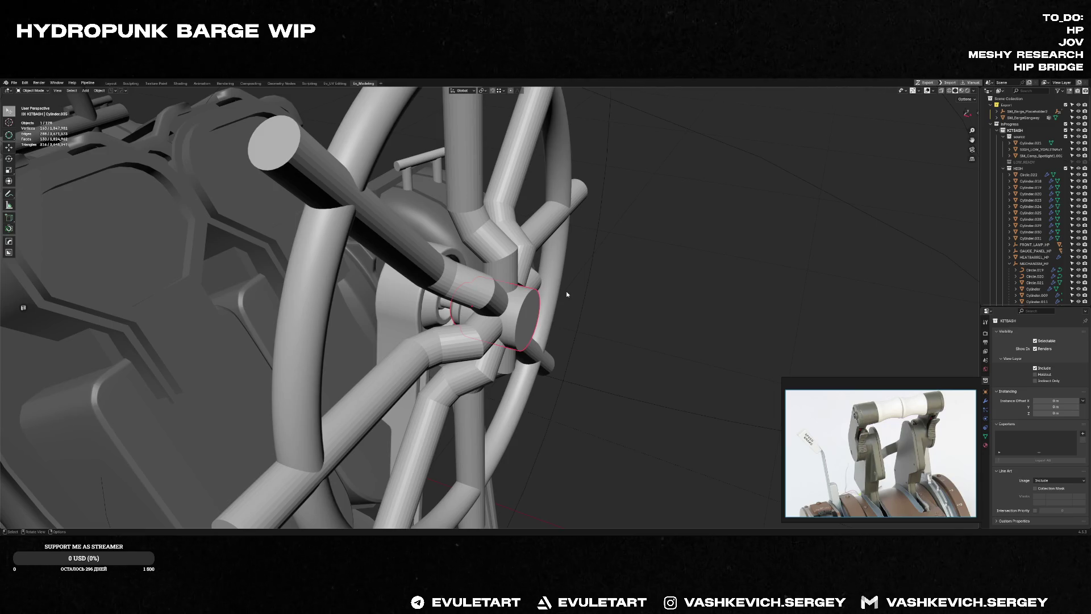
middle_drag(567, 295, 465, 325)
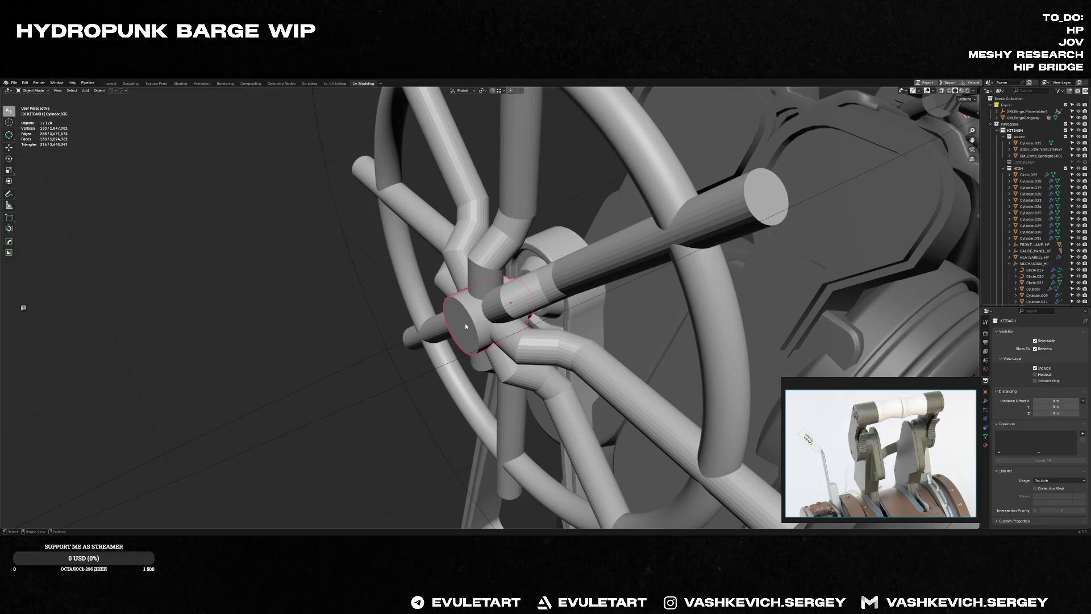
scroll(465, 322, up, 3)
Step: Add an edge loop around the hub cylinder and bevel it into a band
mouse_move(503, 274)
middle_down()
mouse_move(466, 271)
mouse_move(476, 298)
mouse_move(523, 288)
mouse_move(538, 268)
mouse_move(561, 281)
mouse_move(537, 283)
mouse_move(542, 296)
middle_up()
key(Tab)
key(ctrl+r)
click(476, 298)
key(ctrl+b)
click(538, 267)
Step: Scale the beveled band along X and bevel its loops a second time
key(s)
key(x)
click(536, 282)
key(ctrl+b)
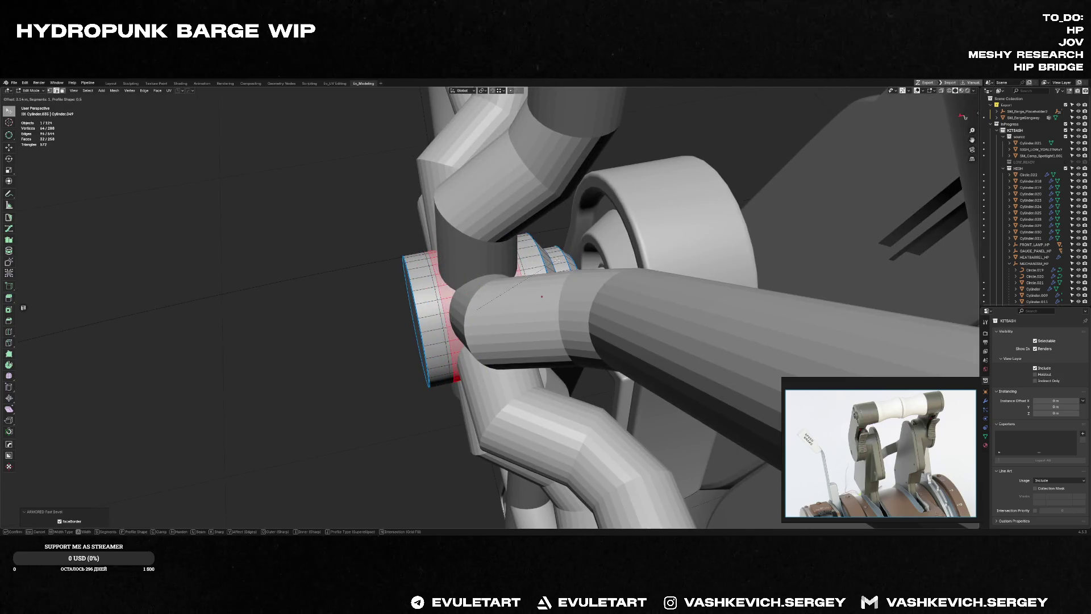
click(558, 260)
Step: Select the end rim face loops and fatten them outward with Alt+S into a flared collar, saving the file
mouse_move(558, 259)
middle_down()
mouse_move(477, 281)
mouse_move(486, 295)
mouse_move(530, 294)
middle_up()
alt+click(436, 297)
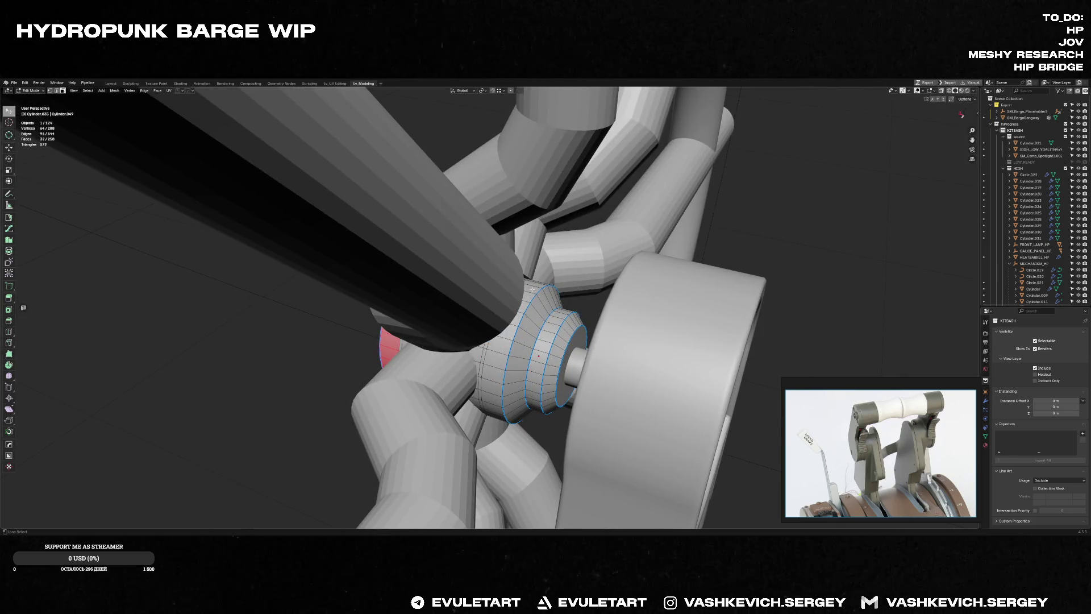
alt+shift+click(529, 358)
middle_drag(528, 358, 608, 226)
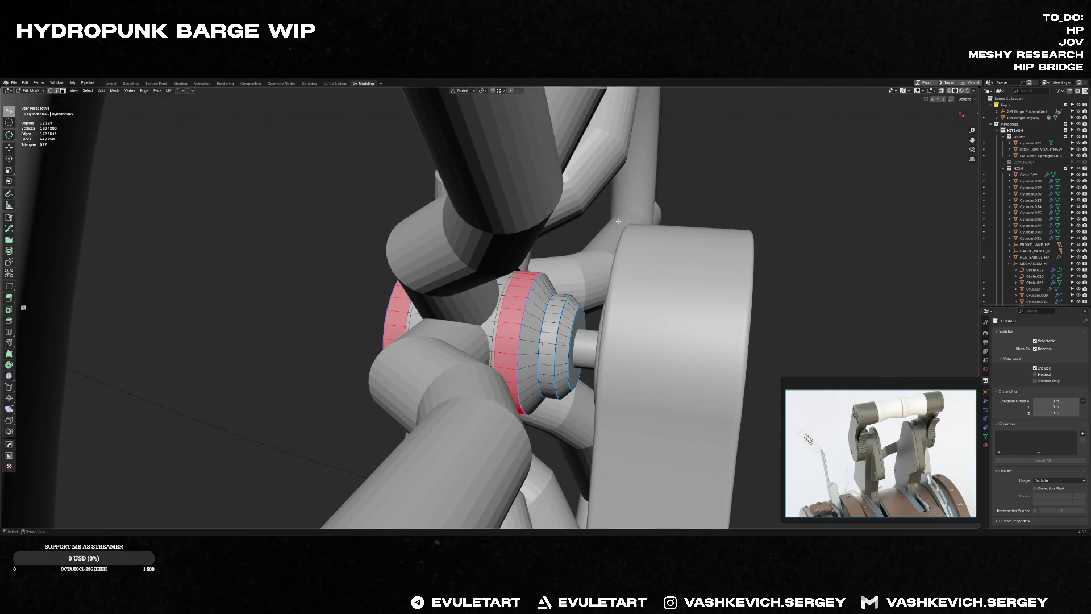
mouse_move(608, 227)
middle_down()
mouse_move(568, 270)
mouse_move(644, 273)
mouse_move(591, 287)
middle_up()
key(Tab)
scroll(568, 269, down, 3)
scroll(644, 273, up, 3)
key(Tab)
scroll(592, 288, up, 4)
key(ctrl+s)
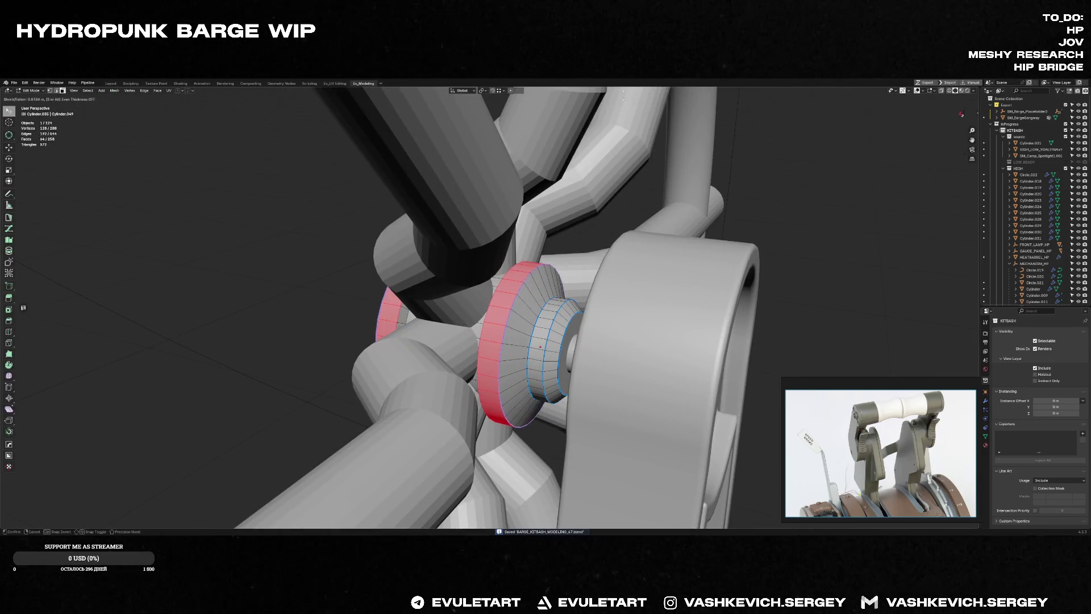
click(484, 267)
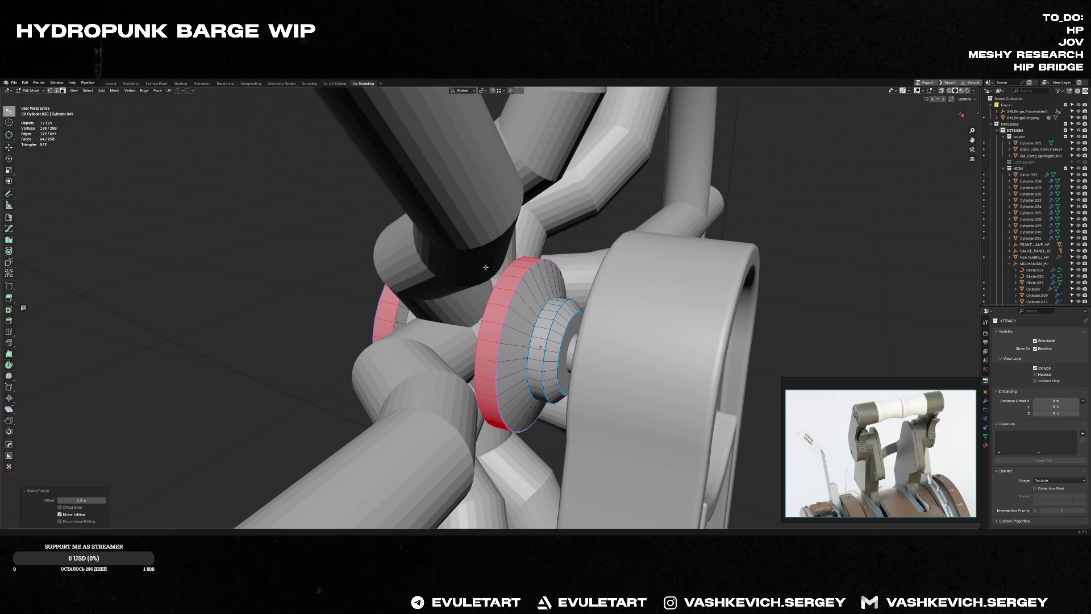
middle_drag(486, 266, 633, 273)
key(alt+s)
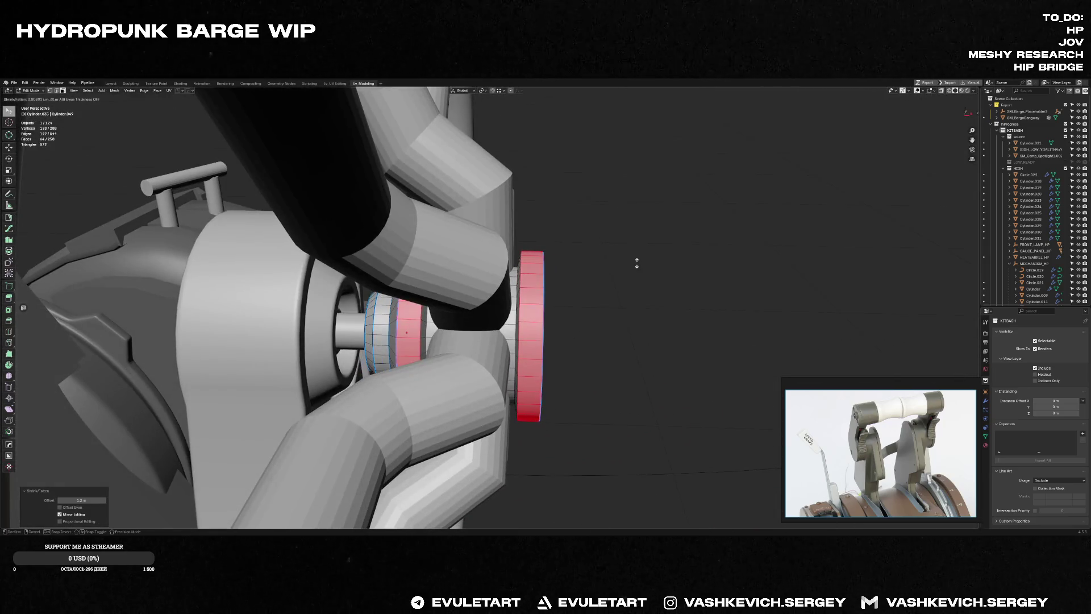
click(660, 111)
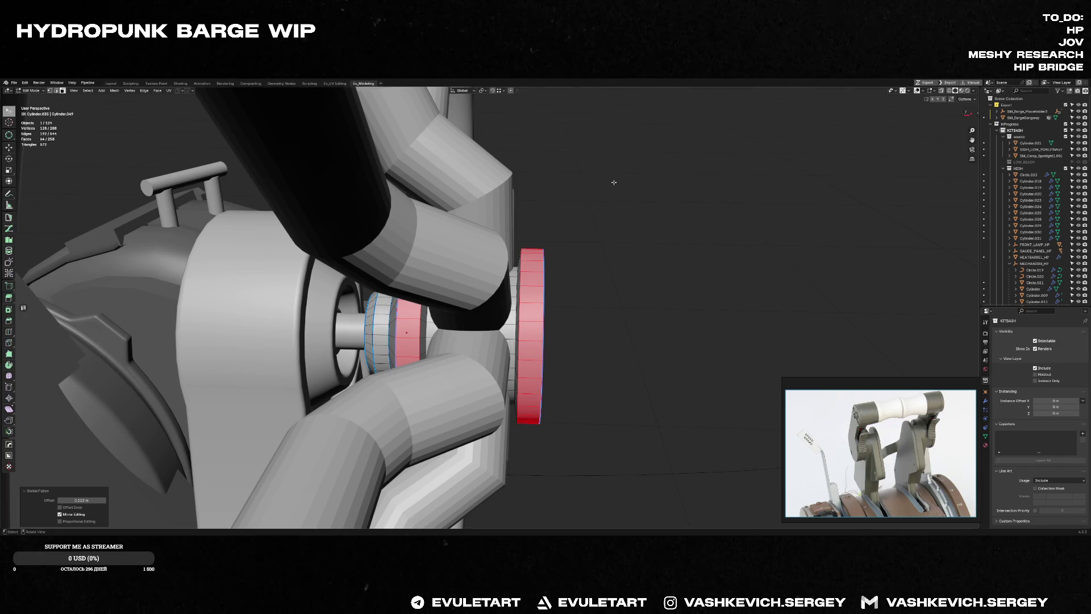
Step: Give the front hub disc a 30° HardOps bevel modifier in Object Mode
key(Tab)
key(alt+b)
click(565, 208)
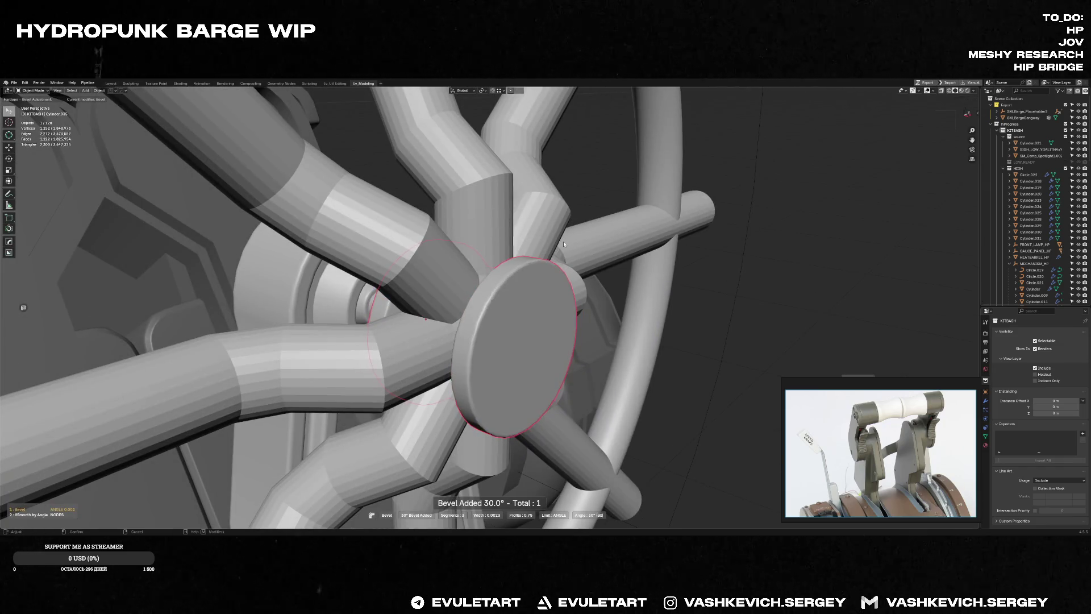
mouse_move(564, 242)
middle_down()
mouse_move(439, 271)
mouse_move(556, 219)
middle_up()
scroll(557, 219, down, 3)
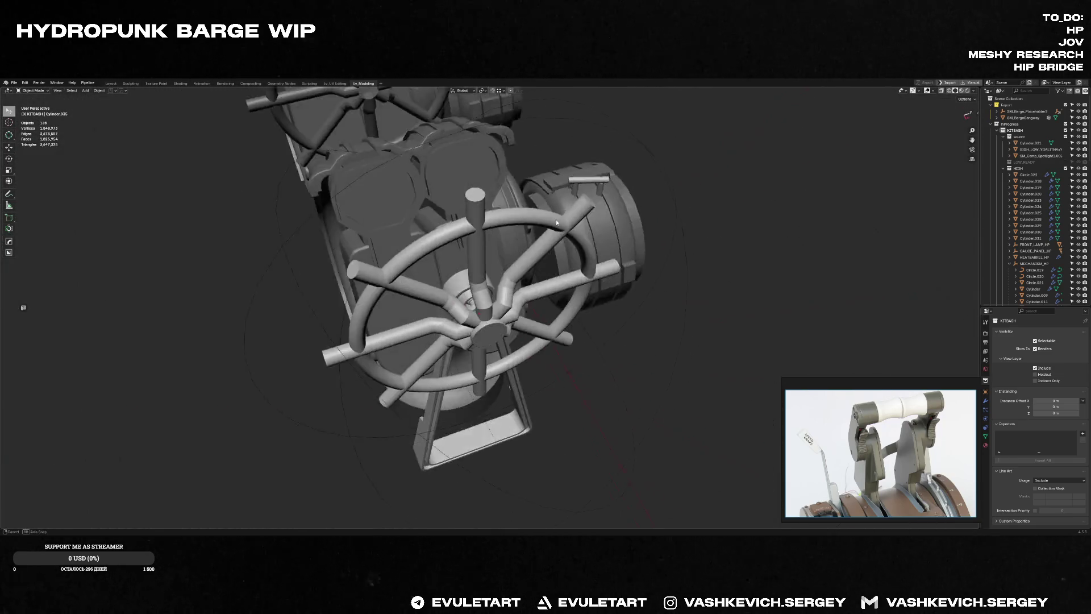
scroll(567, 223, down, 3)
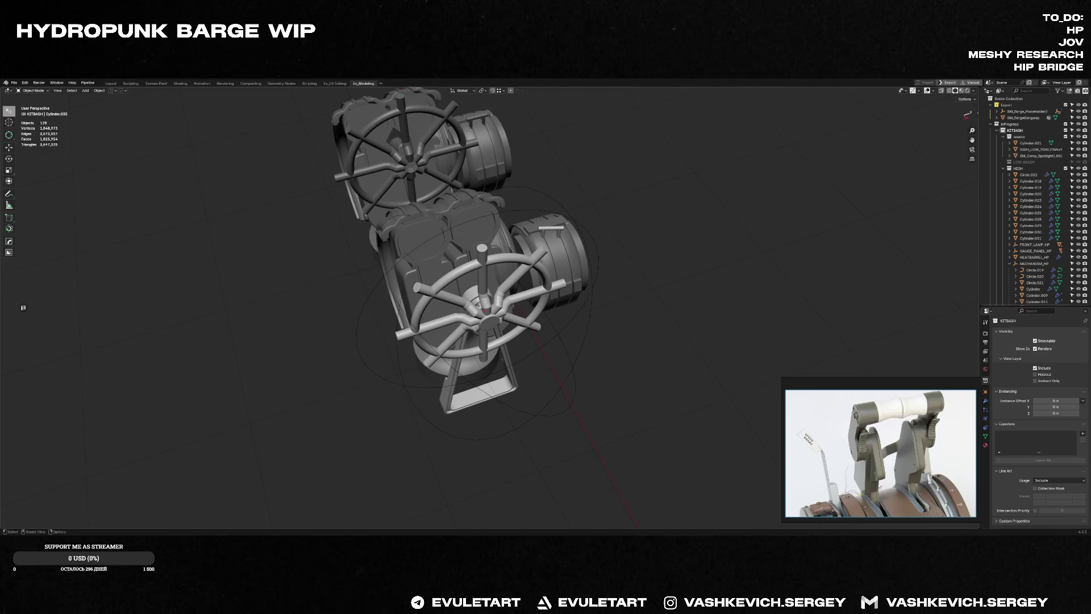
scroll(533, 364, up, 4)
scroll(529, 349, up, 4)
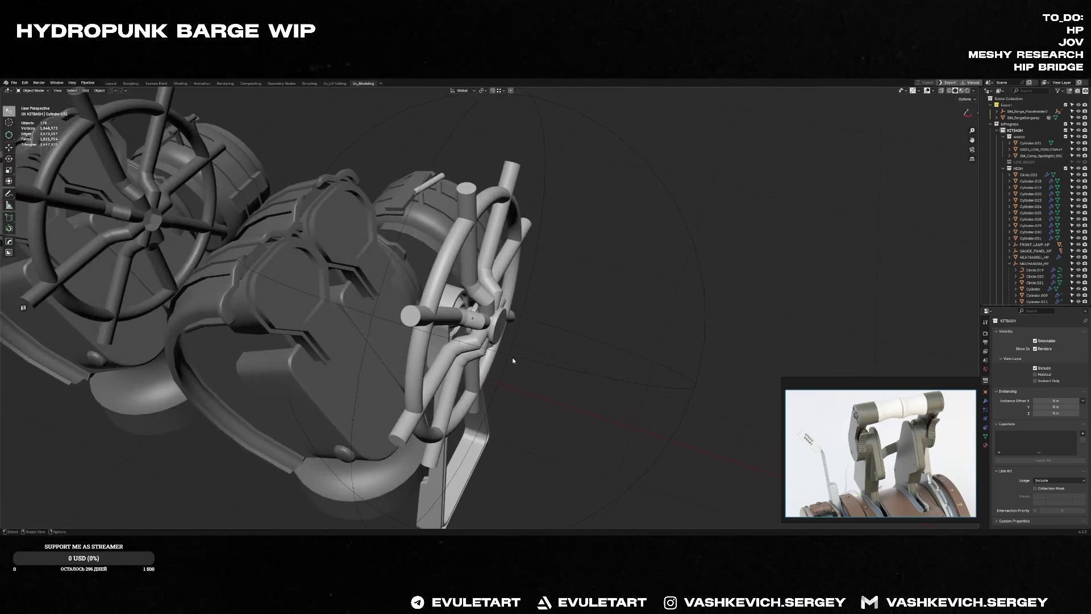
scroll(520, 340, up, 4)
Step: Inset the disc's front face, extrude it and scale it inward to start the stepped centre
key(KP_Decimal)
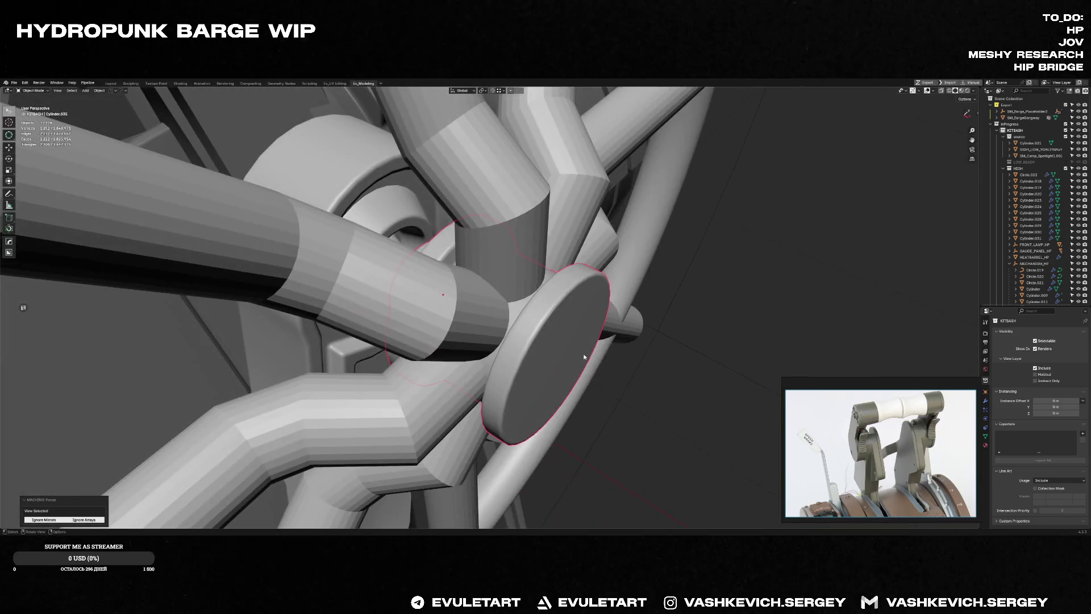
mouse_move(558, 365)
middle_down()
mouse_move(482, 360)
mouse_move(579, 337)
mouse_move(547, 330)
middle_up()
key(Tab)
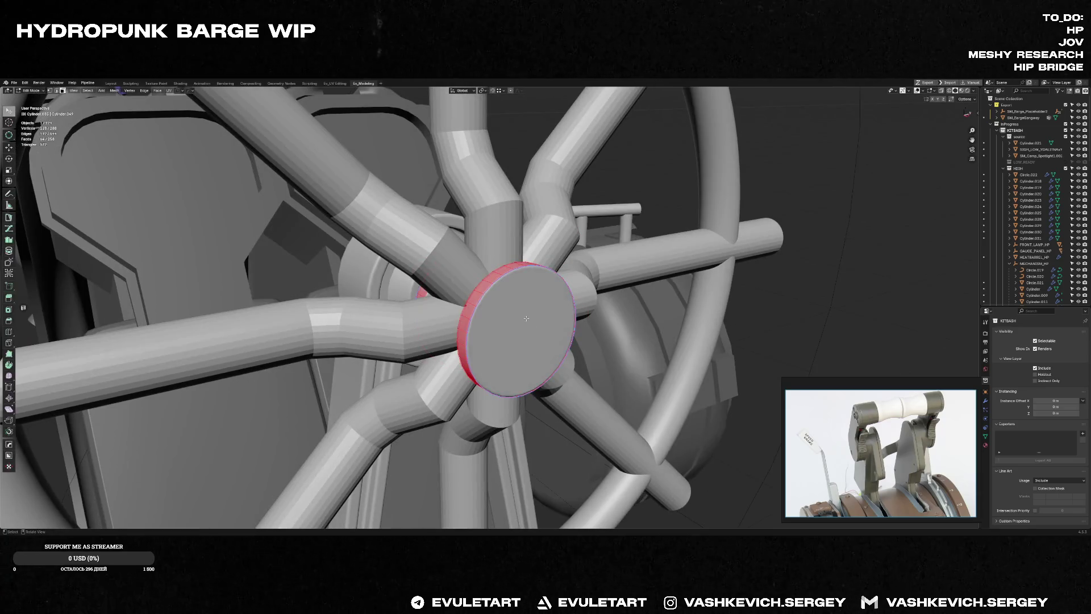
click(523, 384)
middle_drag(523, 384, 603, 350)
key(i)
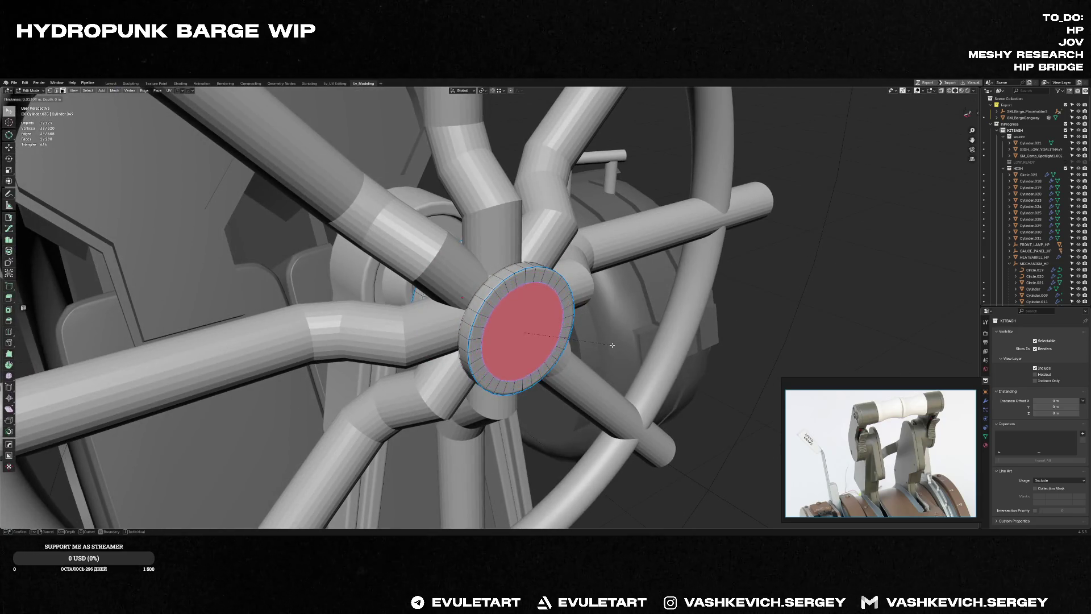
click(614, 346)
key(e)
click(617, 344)
key(s)
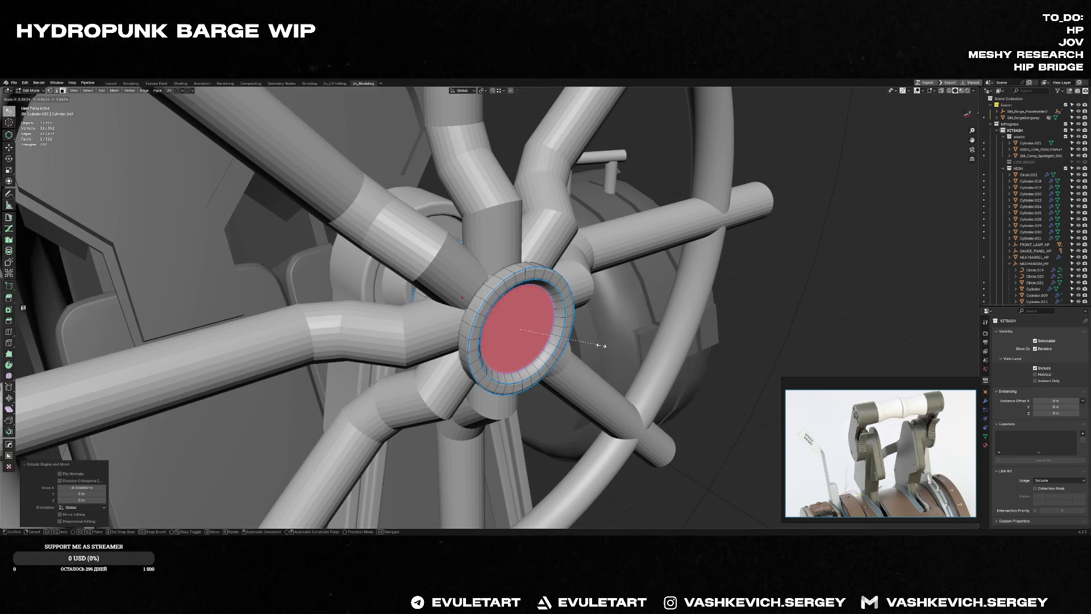
click(612, 344)
Step: Extrude and shrink the centre face again, then bevel its border into a rounded cap
middle_drag(612, 344, 620, 343)
key(Tab)
key(Tab)
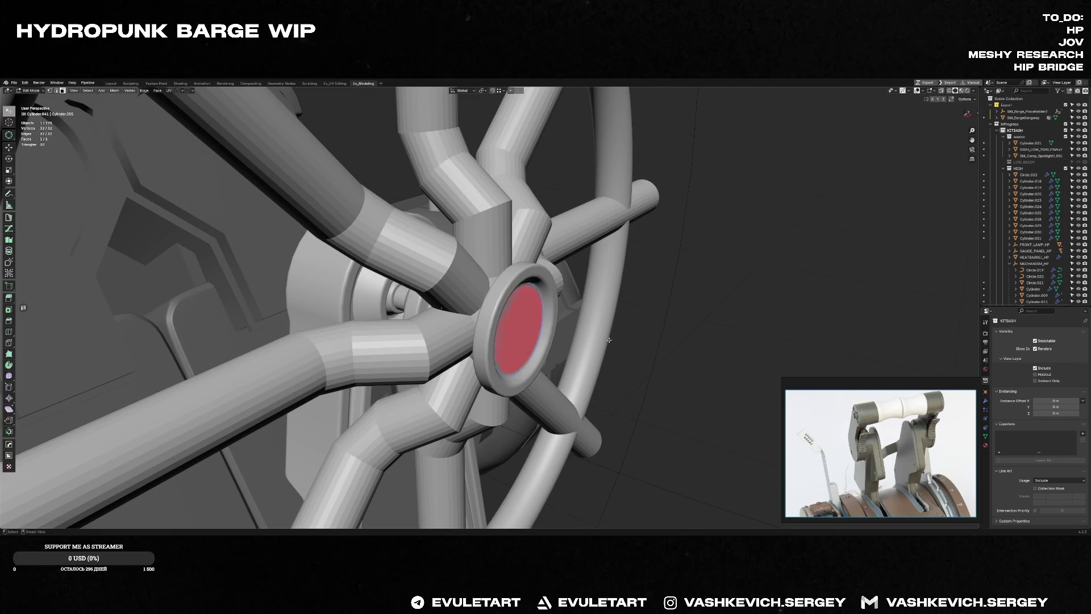
key(e)
click(606, 341)
key(s)
click(604, 342)
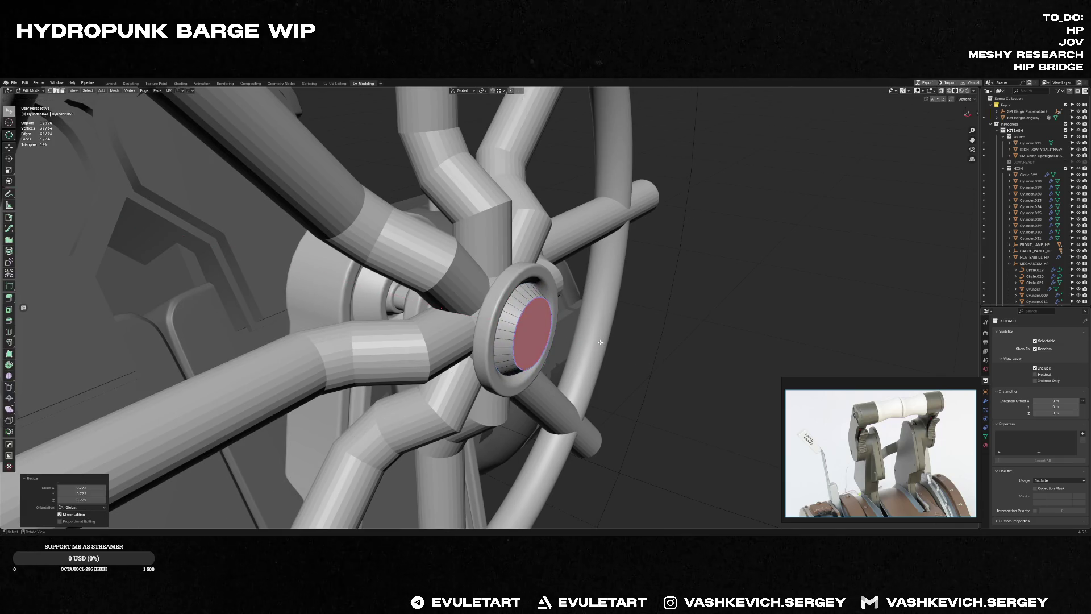
key(ctrl+b)
click(613, 338)
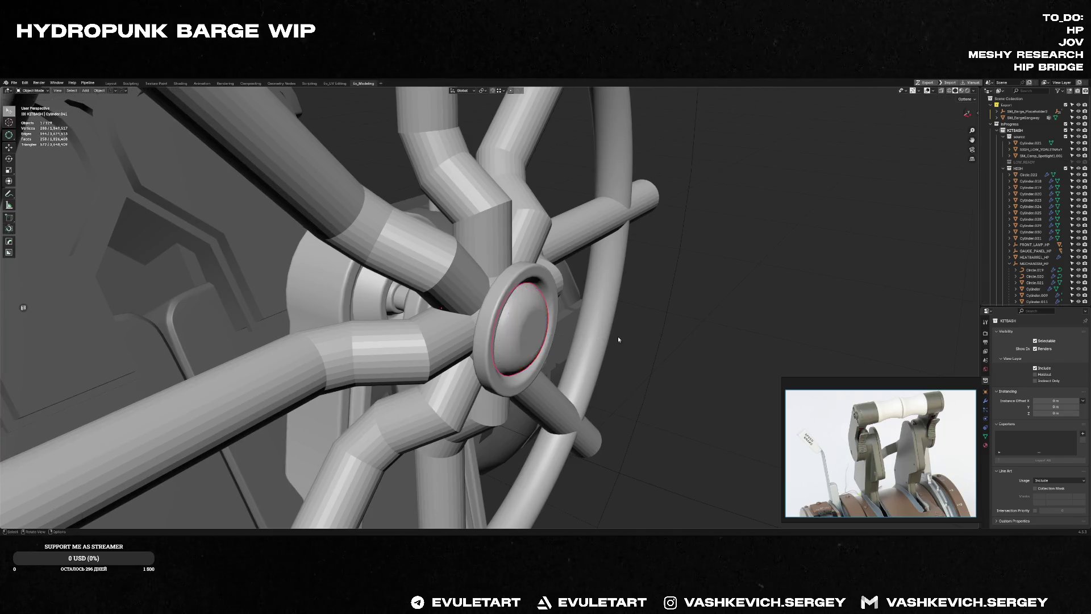
Step: Run the ARMORED quick operation on the selected hub rim edges from a frontal view
middle_drag(616, 336, 590, 339)
key(q)
click(589, 338)
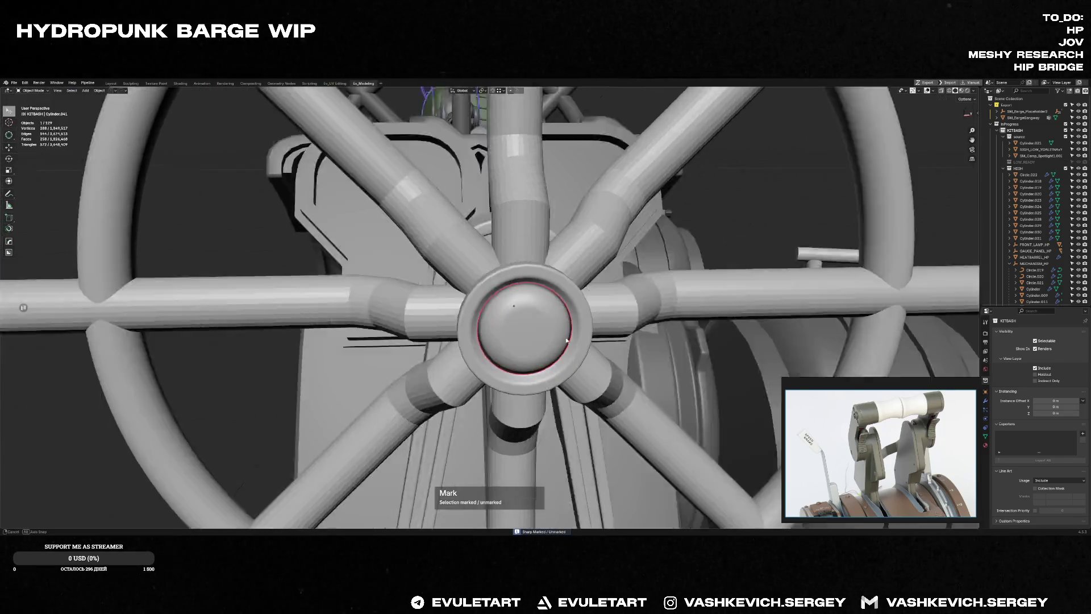
Step: Inspect the hub alone in local view, then return to the full wheel scene
key(KP_Divide)
middle_drag(491, 335, 547, 323)
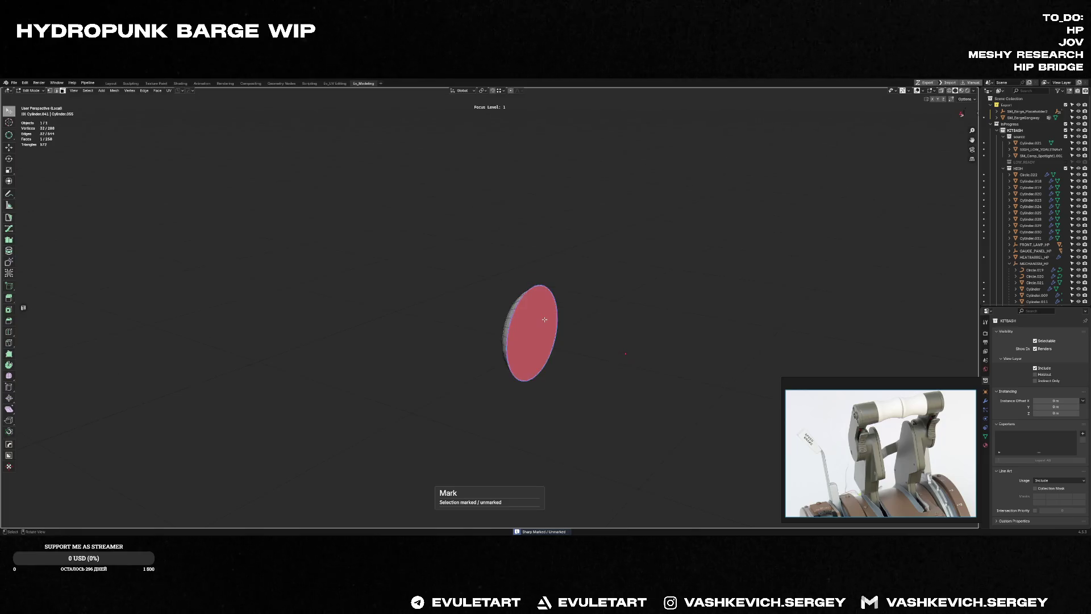
key(Tab)
key(KP_Divide)
scroll(573, 347, down, 8)
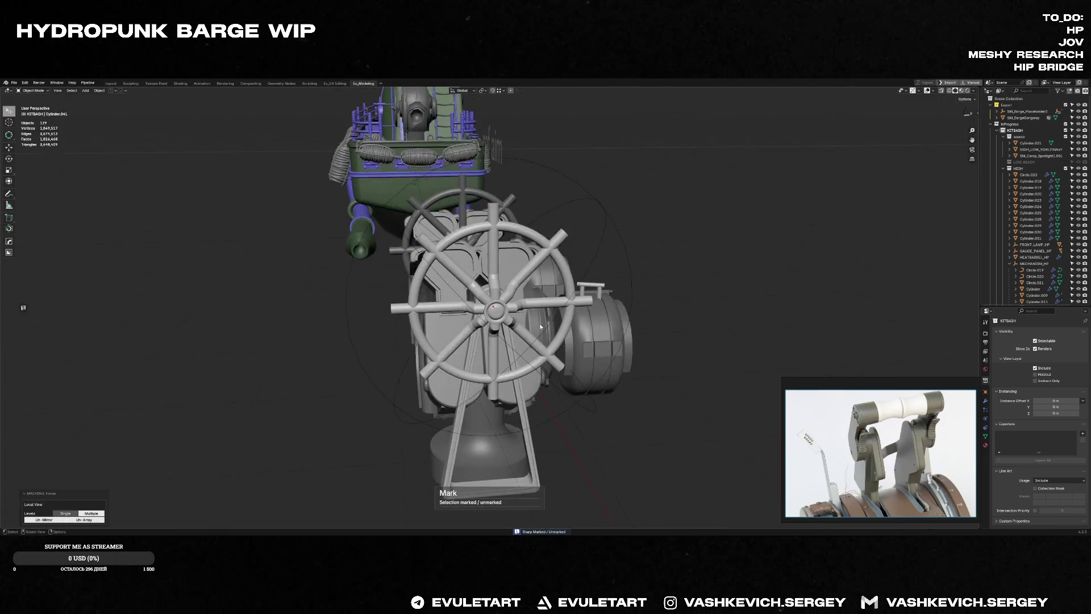
scroll(619, 326, down, 5)
scroll(567, 287, up, 8)
middle_drag(544, 277, 596, 290)
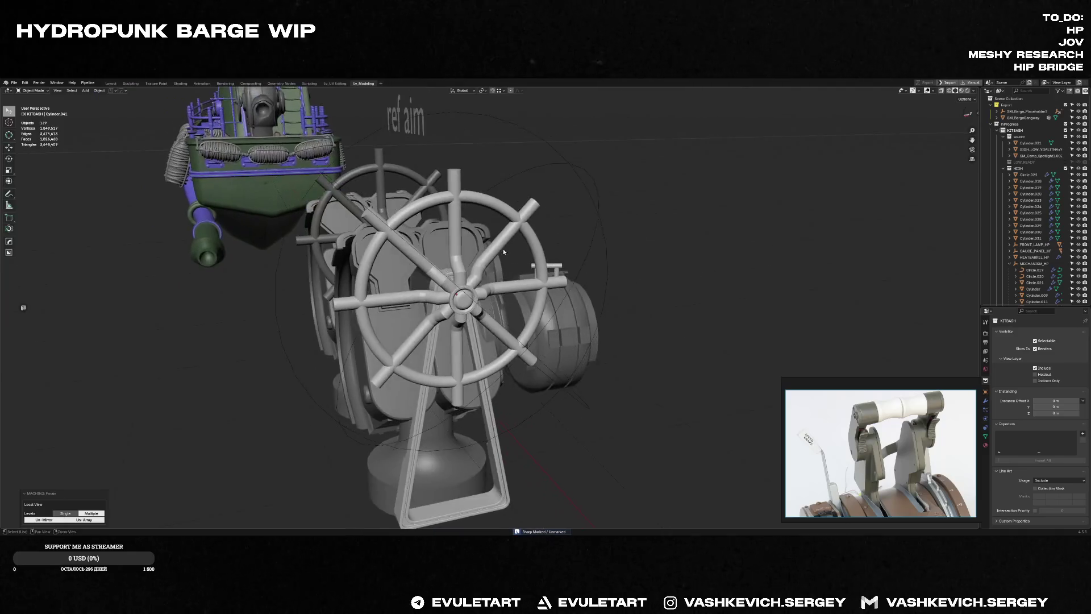
scroll(633, 296, up, 5)
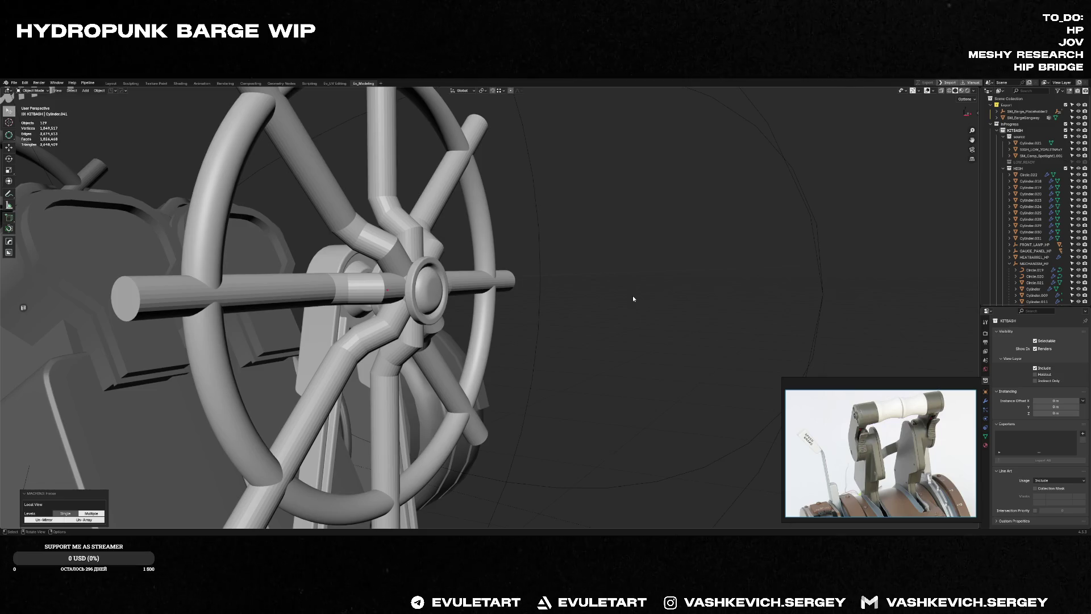
middle_drag(632, 295, 597, 307)
scroll(596, 306, up, 3)
Step: Frame the hub cylinder, inset a thin ring into its end faces and start extruding it inward
click(392, 258)
key(KP_Decimal)
middle_drag(392, 259, 446, 261)
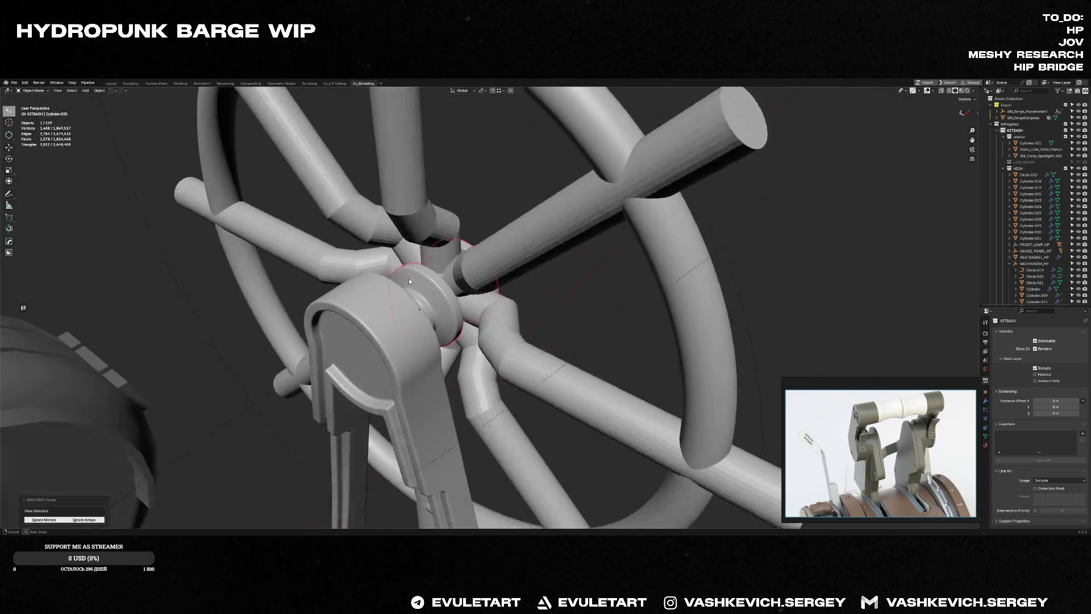
scroll(386, 313, up, 4)
mouse_move(385, 312)
middle_down()
mouse_move(505, 288)
mouse_move(443, 273)
mouse_move(511, 273)
middle_up()
scroll(506, 289, up, 4)
key(Tab)
key(Tab)
key(Tab)
click(439, 269)
key(i)
key(Return)
key(e)
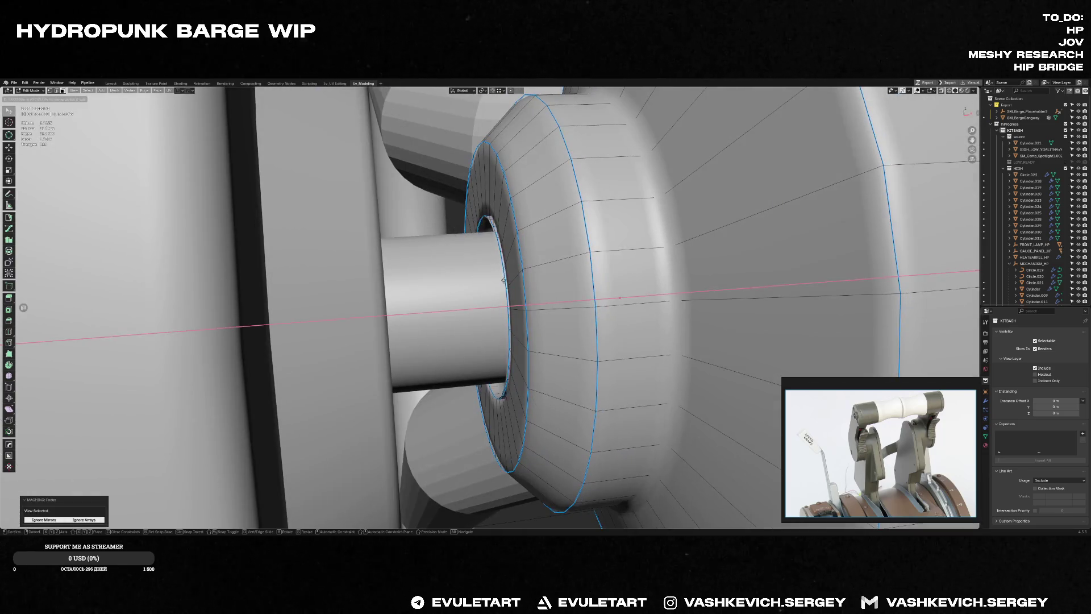
Step: In local view, push the centre face deeper into the hub and scale it to about 0.815
click(522, 276)
key(KP_Divide)
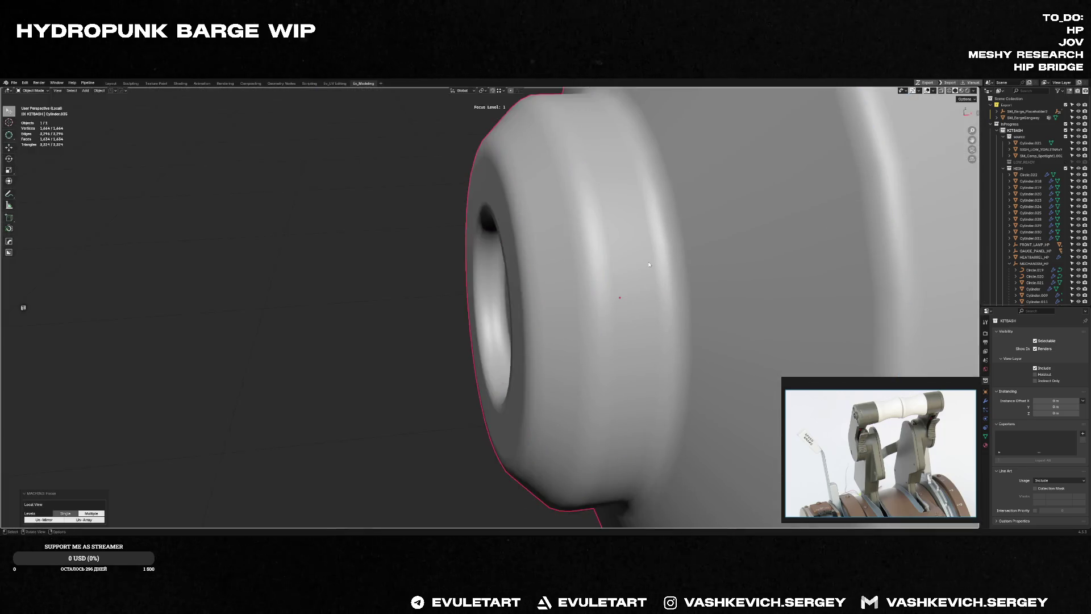
key(g)
key(Return)
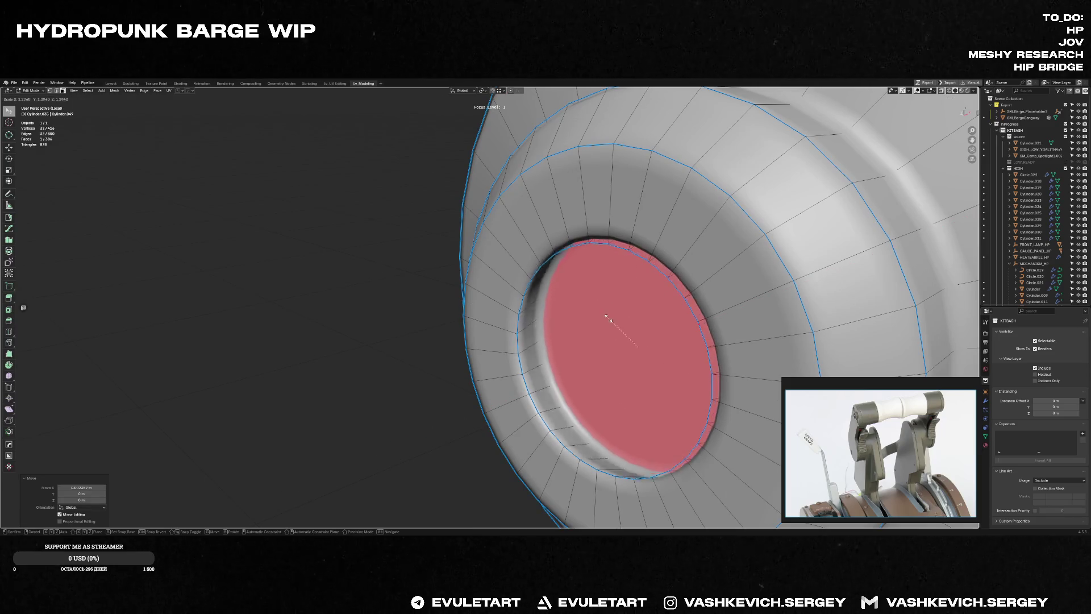
key(shift+KP_7)
key(s)
key(Return)
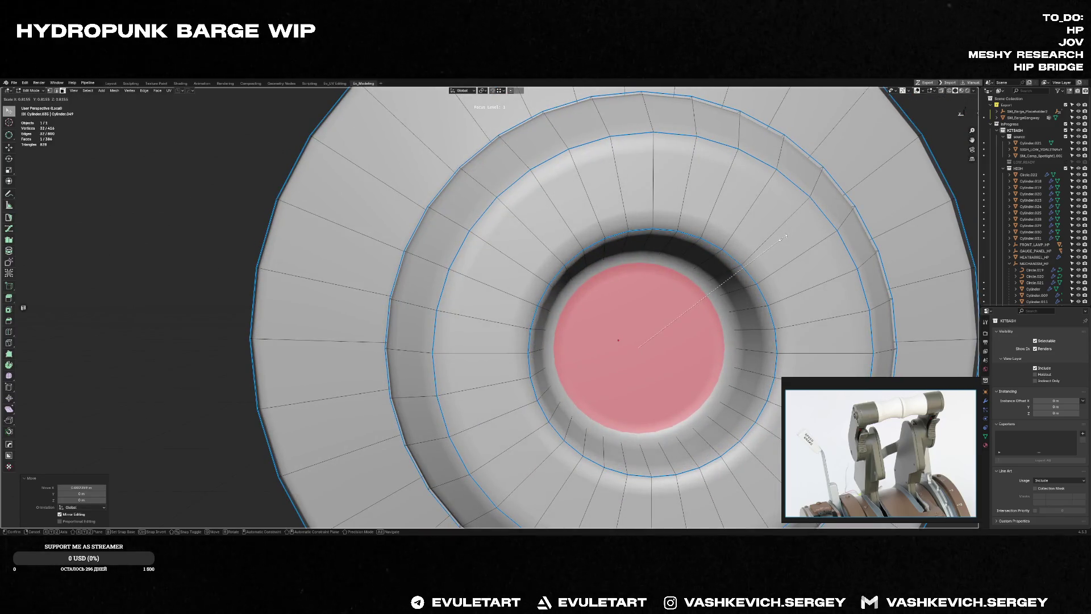
Step: Check the recess against the axle and grow the selection of central faces with Ctrl+Numpad plus
key(Tab)
key(Tab)
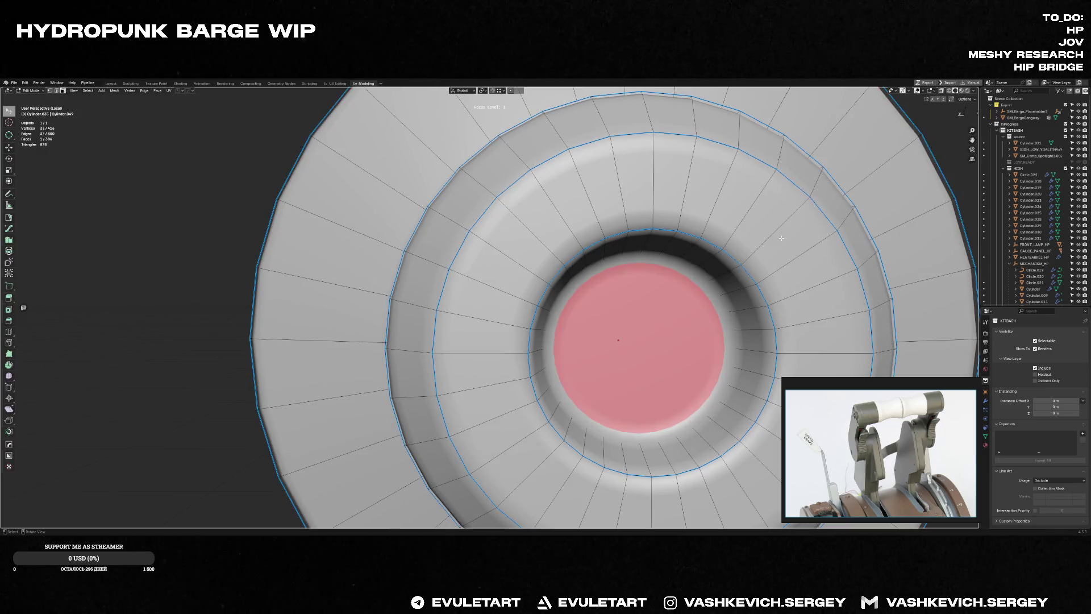
key(Tab)
mouse_move(781, 238)
middle_down()
mouse_move(484, 324)
mouse_move(495, 333)
middle_up()
key(f)
key(f)
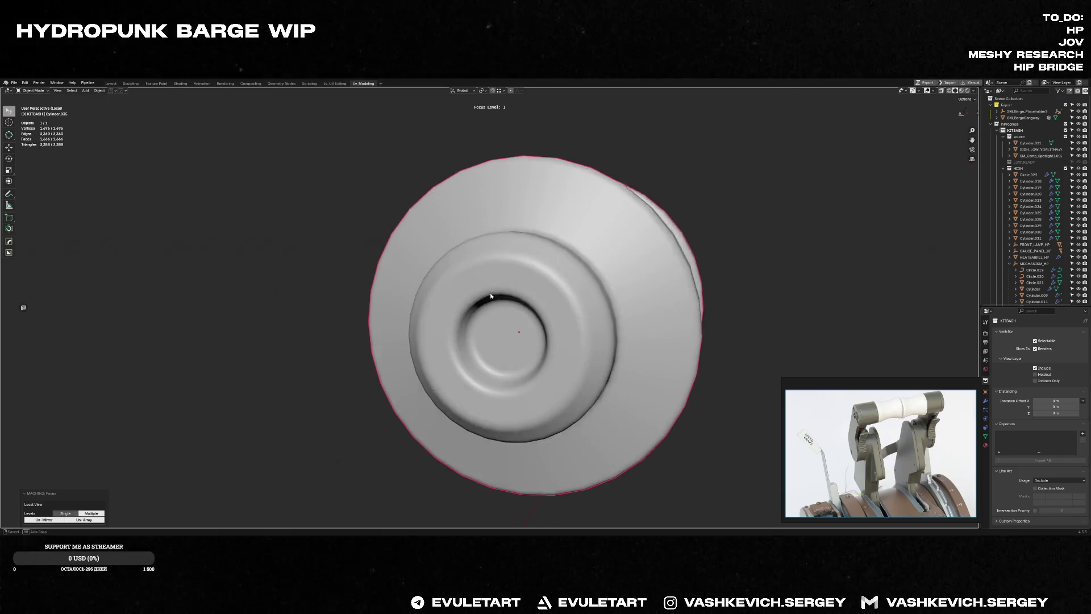
middle_drag(490, 295, 527, 288)
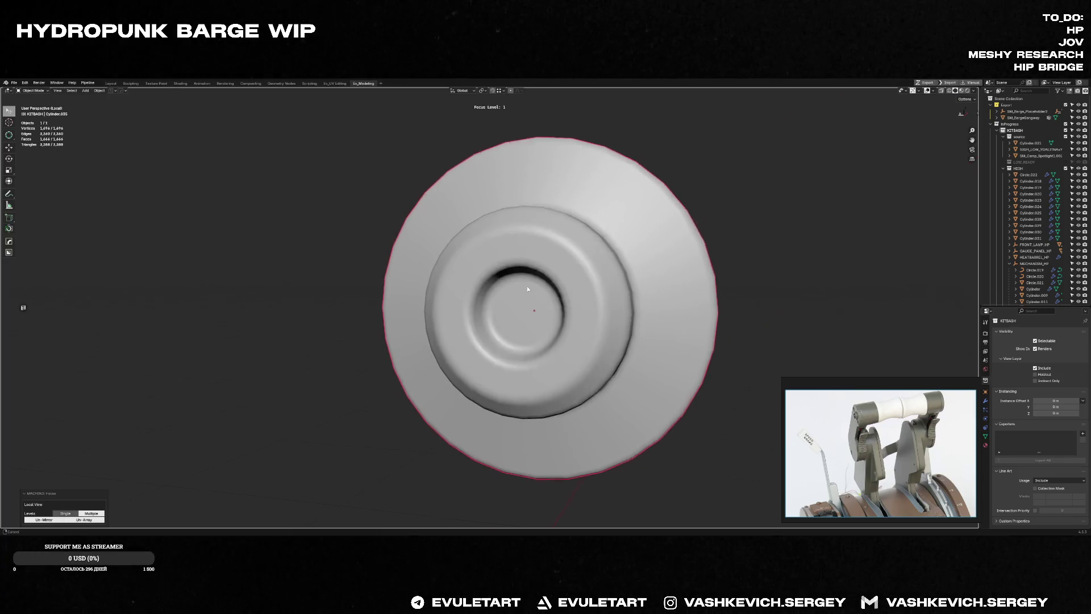
scroll(526, 289, up, 3)
key(Tab)
key(ctrl+KP_Add)
key(ctrl+KP_Add)
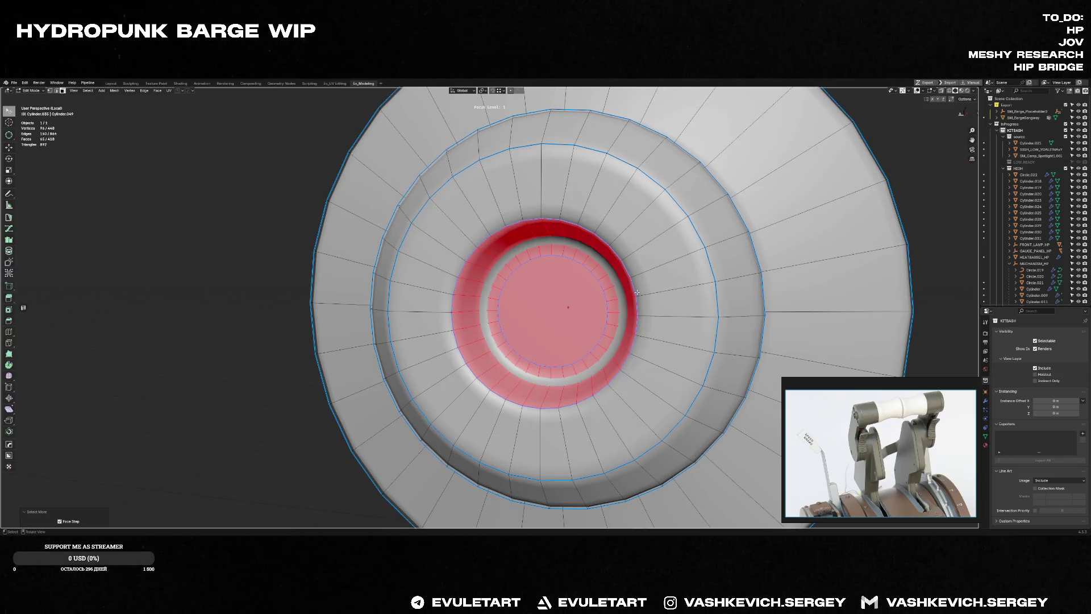
key(Tab)
key(f)
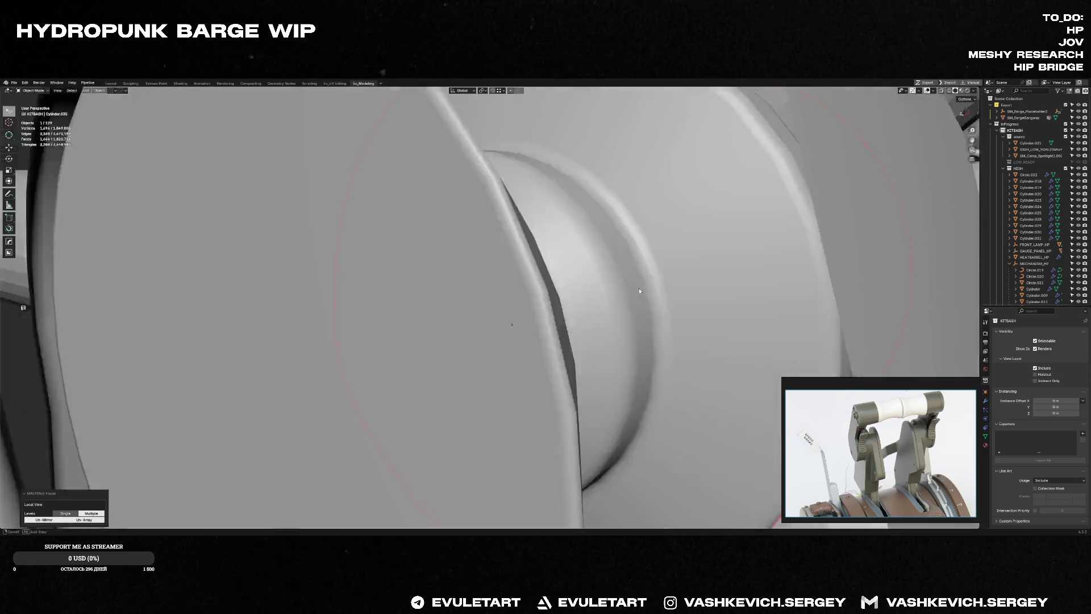
scroll(494, 321, up, 3)
Step: Subdivide-smooth the hub disc with Ctrl+1 and frame it among the surrounding parts
middle_drag(495, 321, 493, 290)
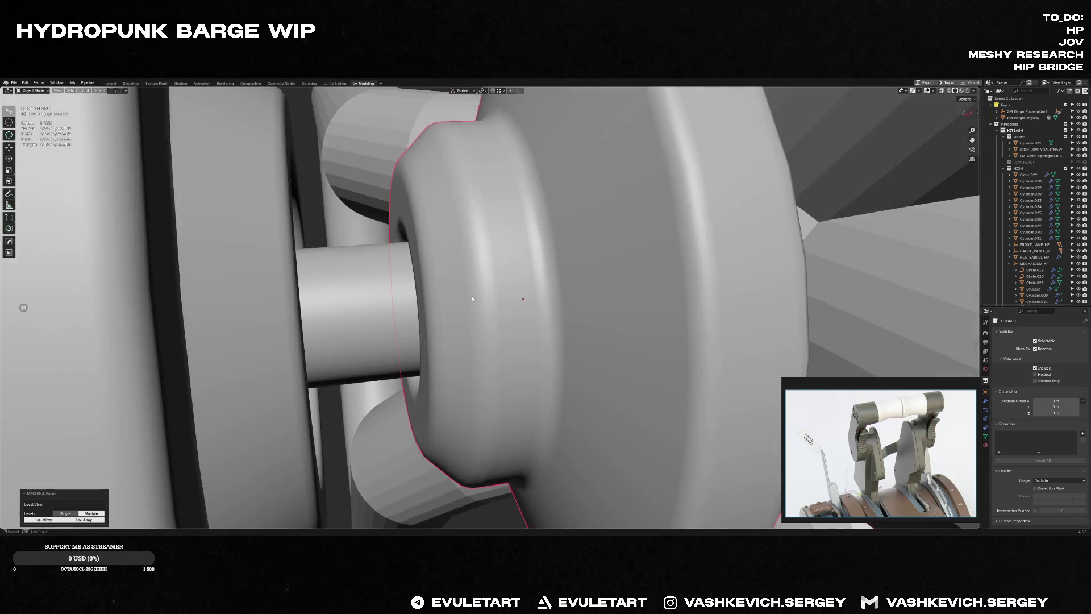
key(Tab)
key(ctrl+1)
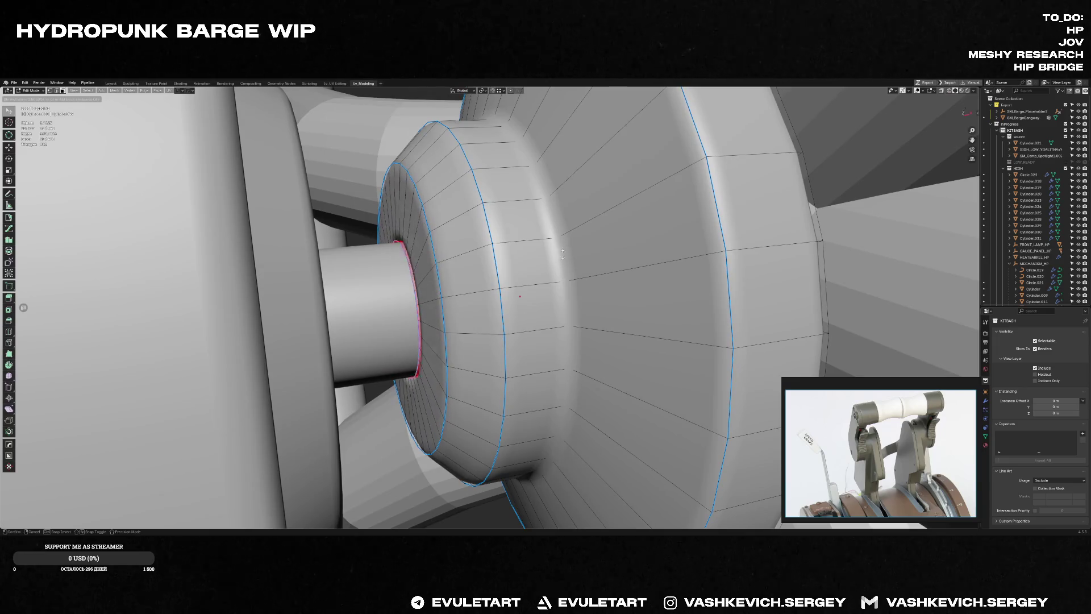
key(Tab)
key(f)
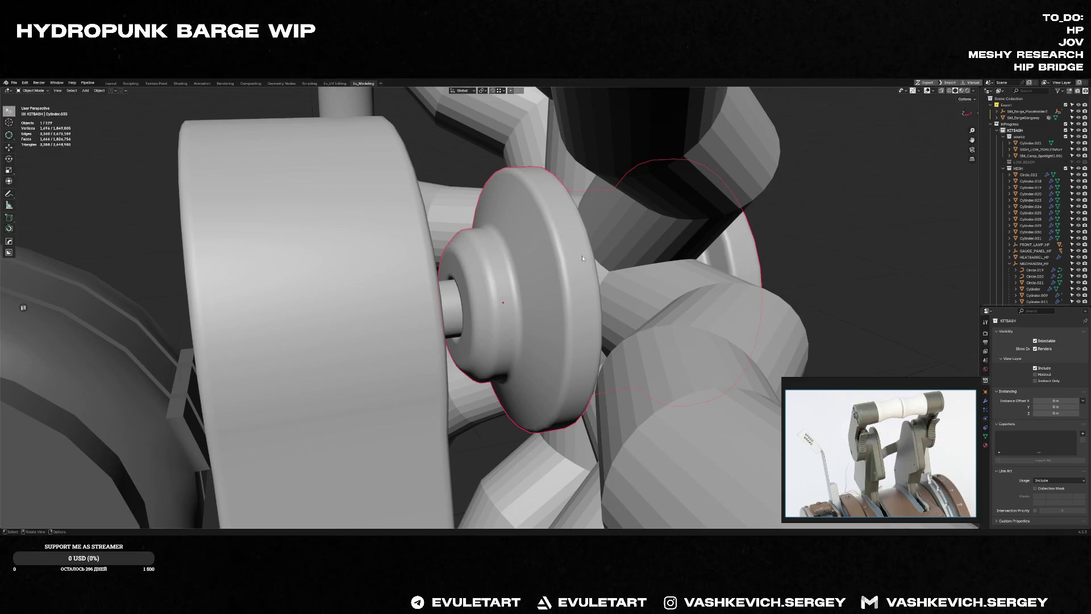
middle_drag(583, 257, 566, 324)
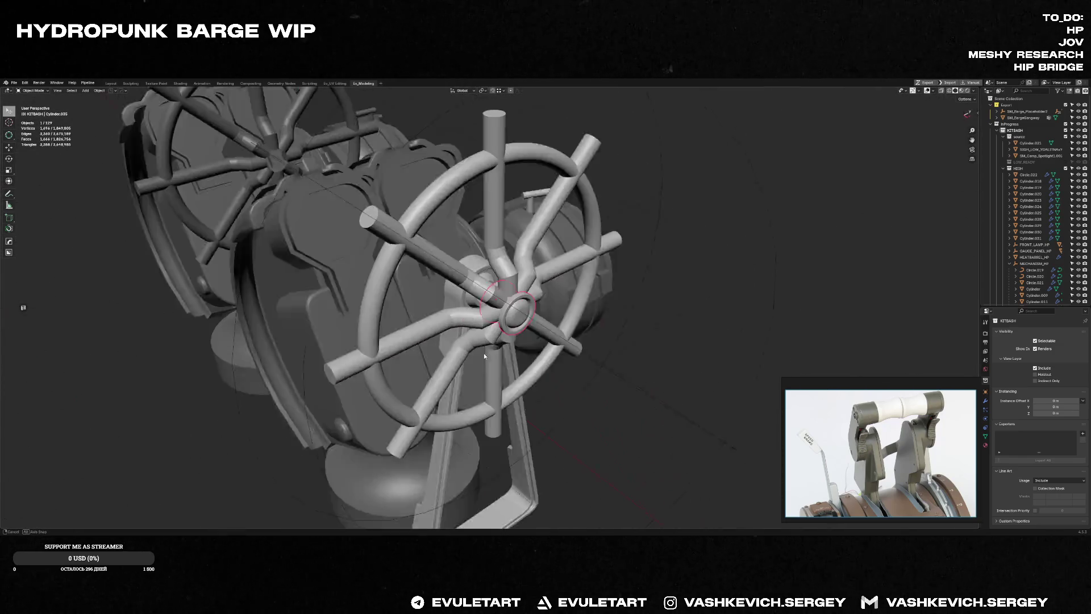
middle_drag(566, 326, 501, 351)
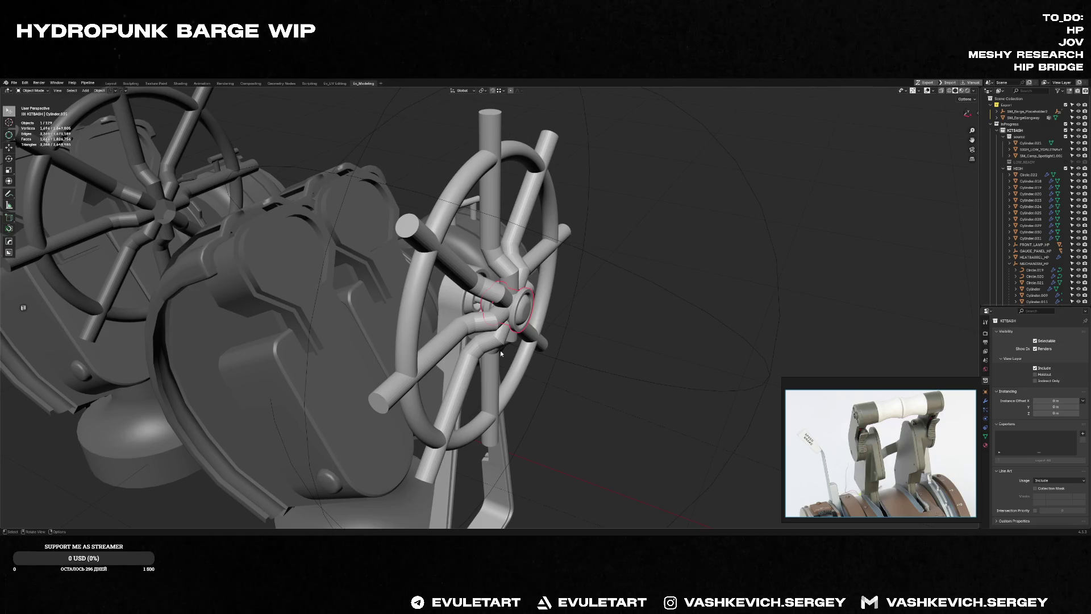
middle_drag(543, 343, 397, 323)
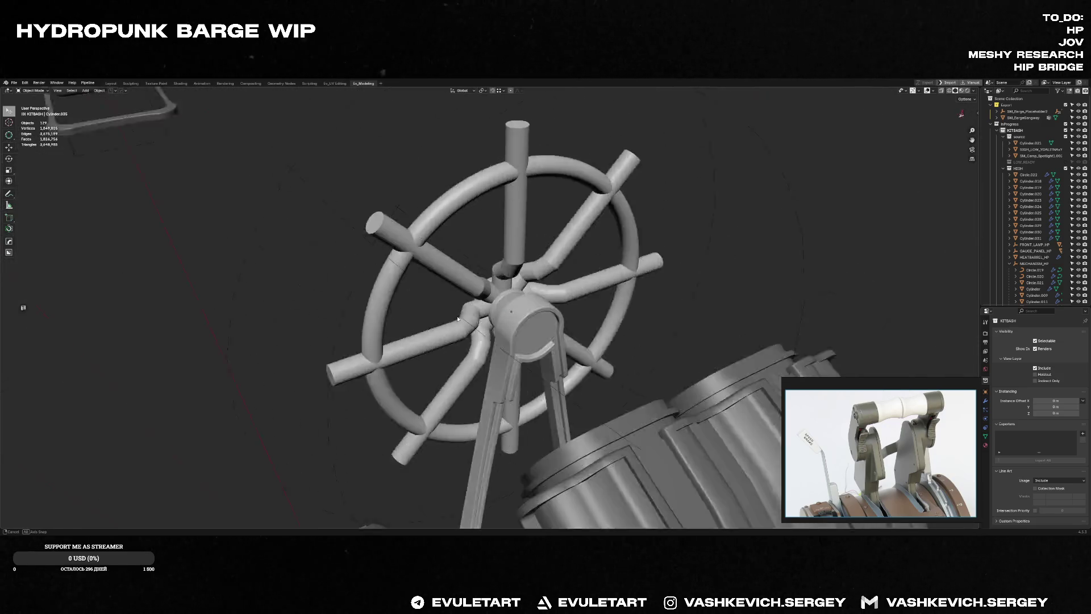
scroll(397, 324, up, 5)
scroll(506, 350, up, 4)
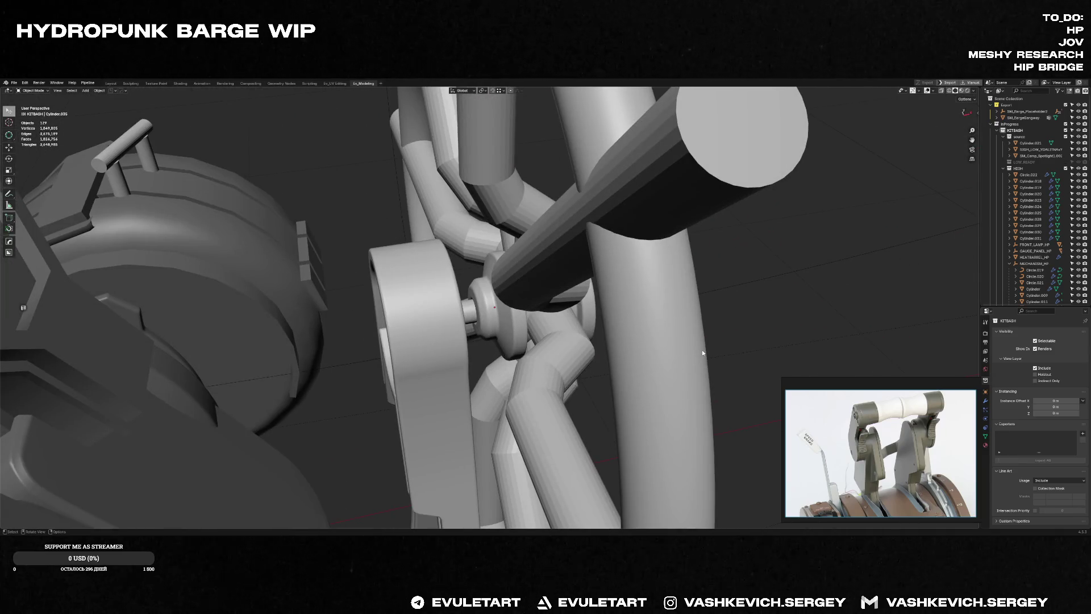
scroll(713, 350, down, 4)
mouse_move(713, 350)
middle_down()
mouse_move(568, 370)
mouse_move(551, 333)
mouse_move(590, 345)
middle_up()
scroll(652, 361, down, 4)
scroll(567, 370, up, 4)
scroll(550, 333, down, 3)
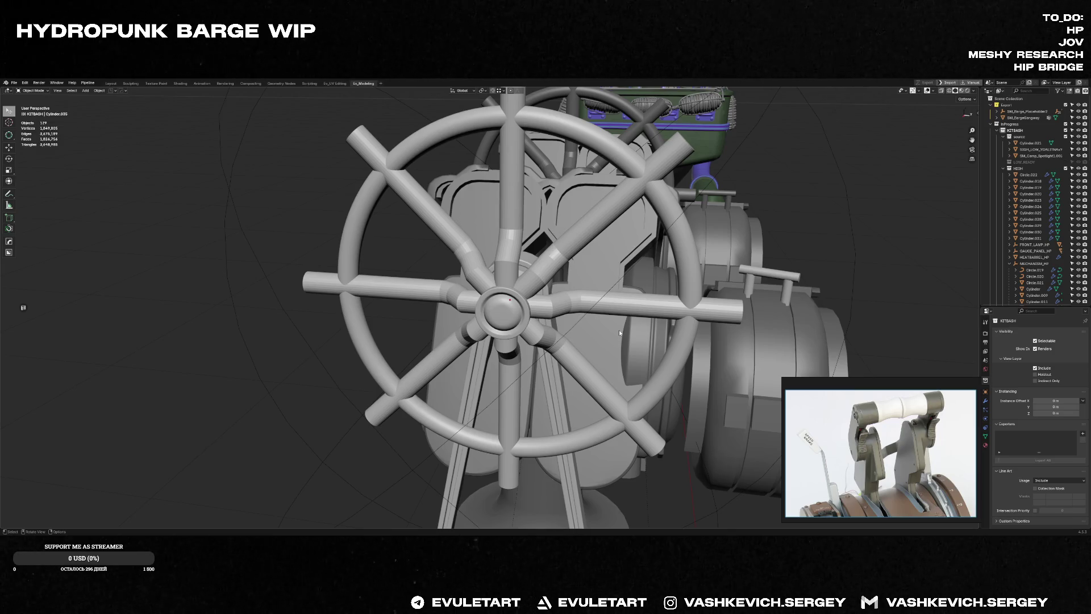
Step: Edit the vertical pipe above the hub with X-ray on to adjust its thickness
middle_drag(619, 330, 546, 307)
scroll(533, 304, up, 3)
scroll(531, 303, down, 5)
click(520, 205)
key(Tab)
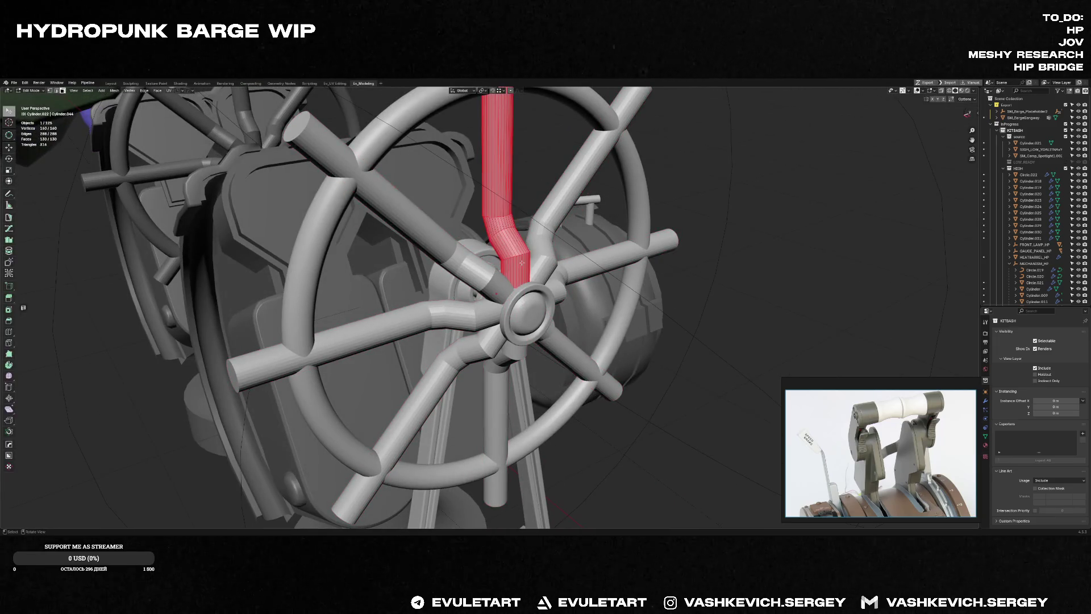
scroll(521, 206, down, 3)
mouse_move(521, 206)
middle_down()
mouse_move(495, 331)
mouse_move(614, 307)
middle_up()
key(alt+z)
key(alt+z)
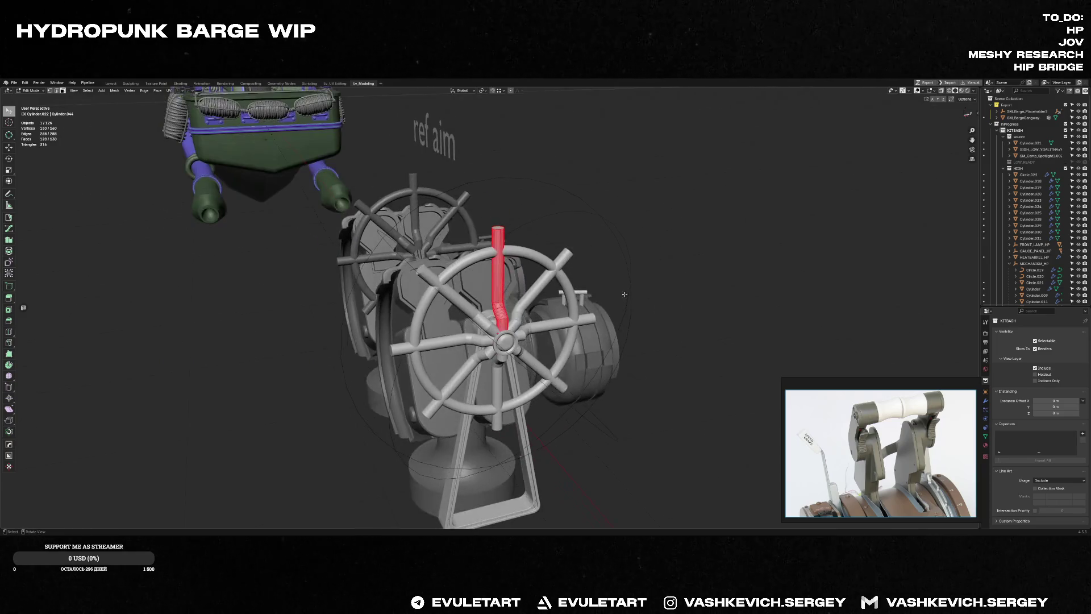
scroll(671, 290, up, 3)
scroll(670, 290, down, 2)
scroll(666, 292, down, 2)
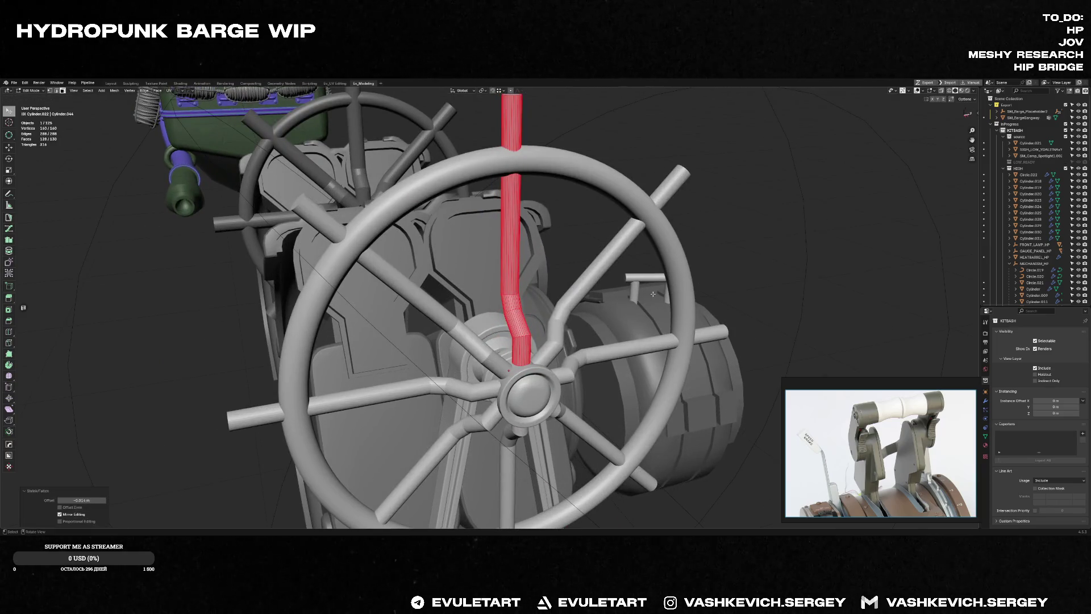
key(Tab)
scroll(653, 297, down, 2)
Step: Deselect, inspect the wheel from another angle and briefly edit the upper spoke
click(652, 296)
scroll(652, 296, down, 2)
scroll(480, 253, up, 4)
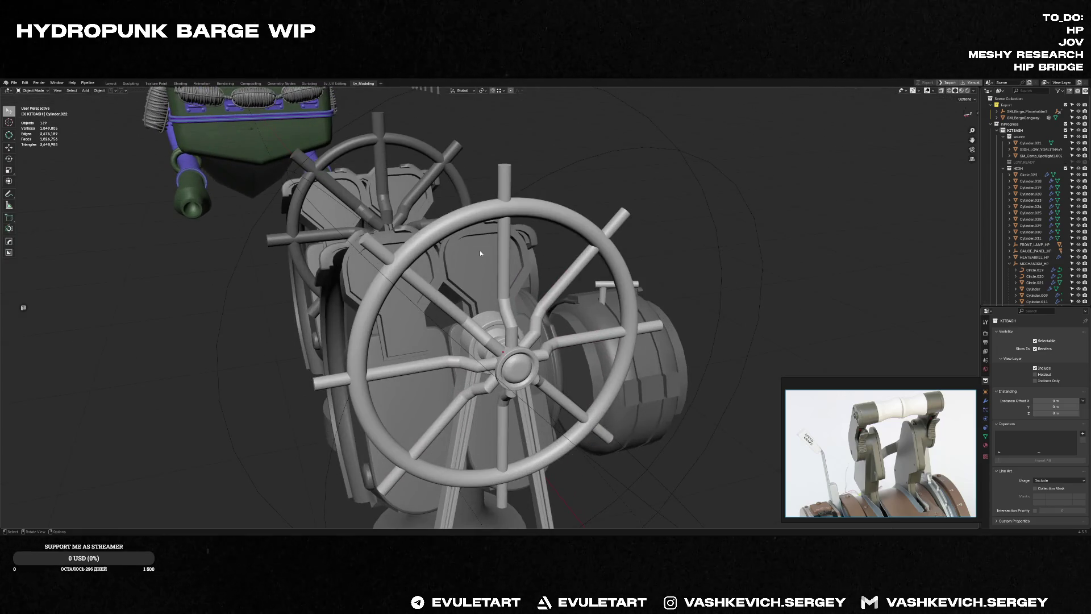
right_click(480, 250)
mouse_move(481, 250)
middle_down()
mouse_move(532, 349)
mouse_move(623, 346)
mouse_move(545, 328)
mouse_move(522, 345)
mouse_move(560, 350)
middle_up()
scroll(588, 350, up, 5)
key(Tab)
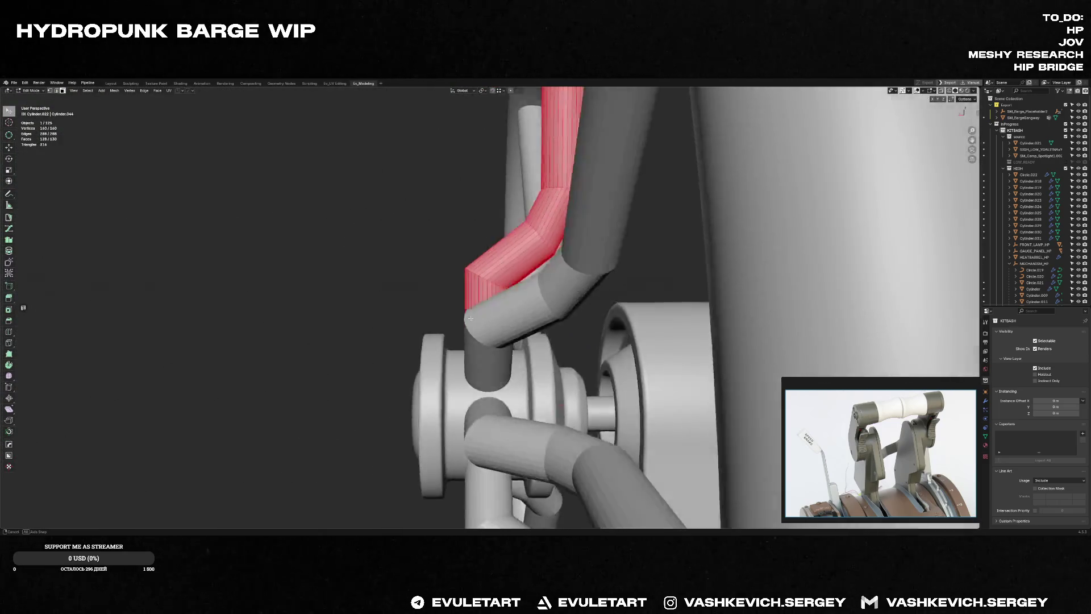
key(Tab)
scroll(560, 351, down, 6)
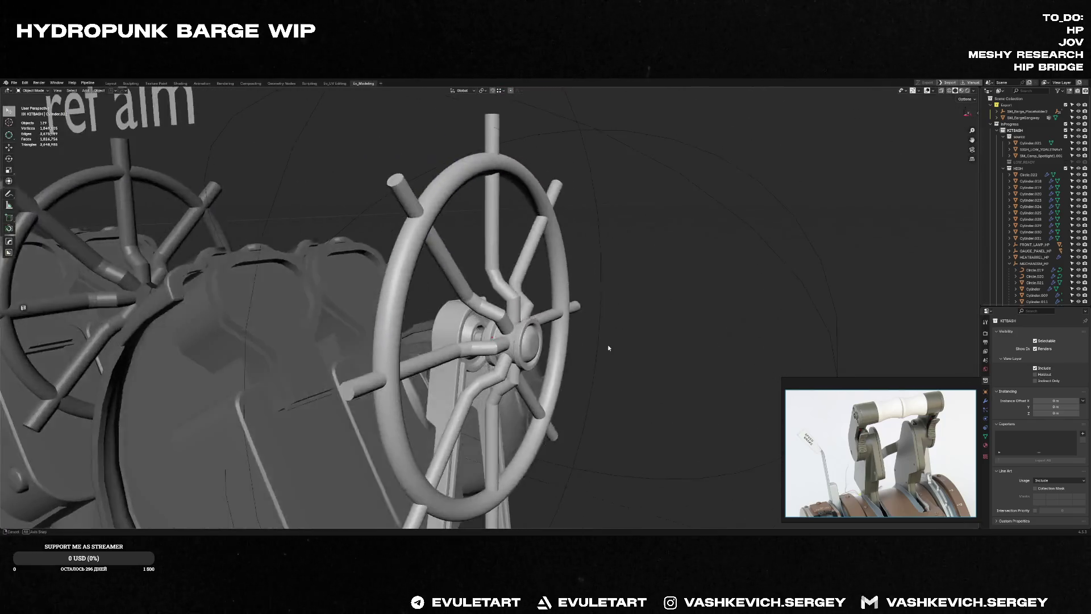
Step: In side view, select the wheel hub and its central cap face for the inset
middle_drag(577, 346, 531, 322)
scroll(530, 323, up, 4)
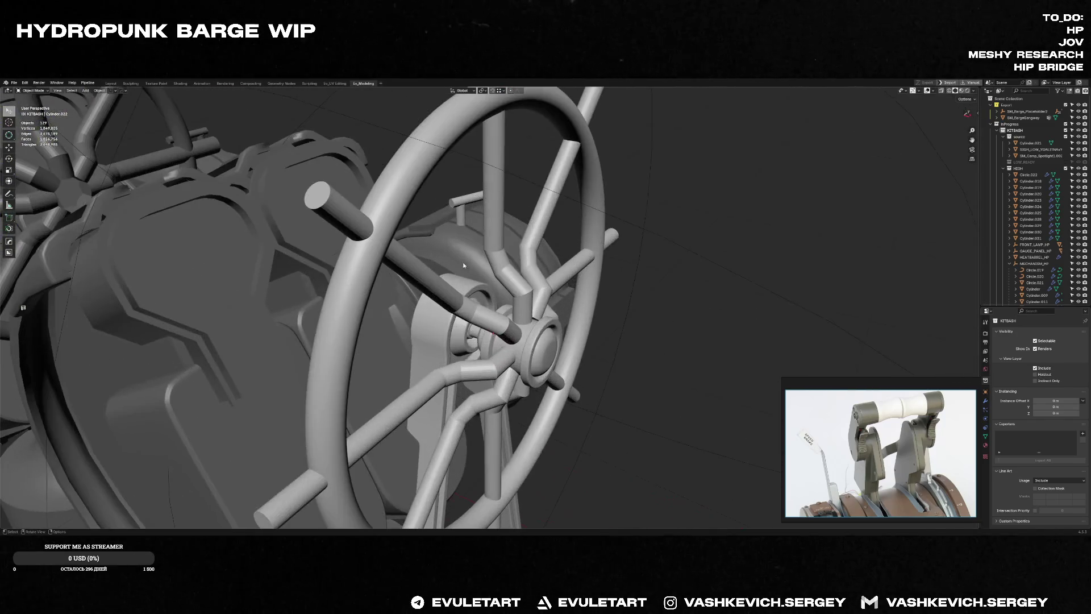
scroll(530, 323, down, 3)
click(526, 290)
key(KP_3)
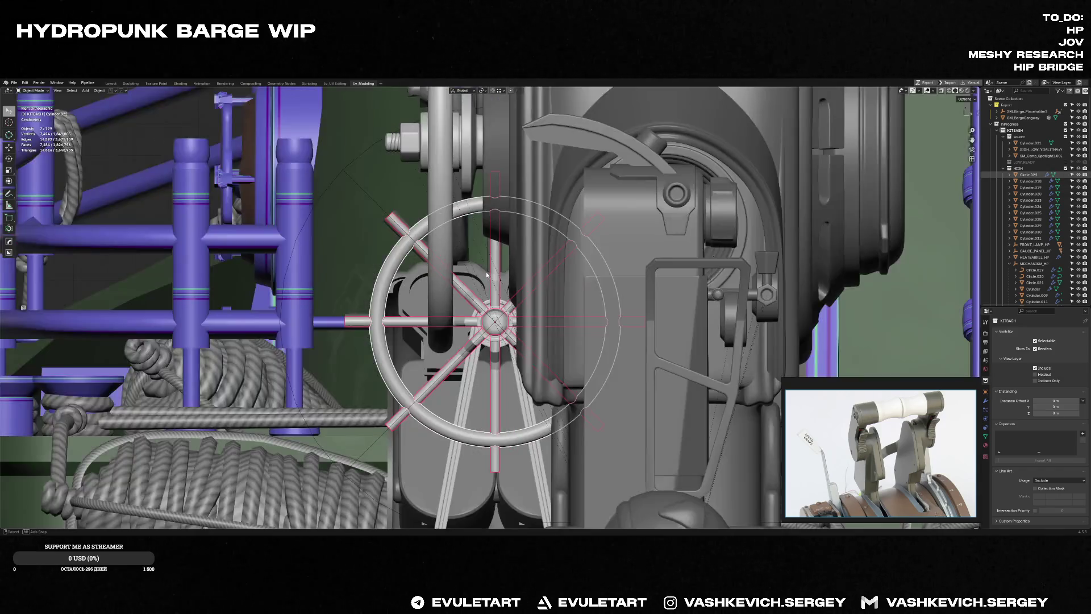
scroll(594, 293, up, 2)
scroll(594, 294, up, 2)
scroll(594, 293, up, 2)
shift+scroll(594, 294, down, 2)
click(532, 334)
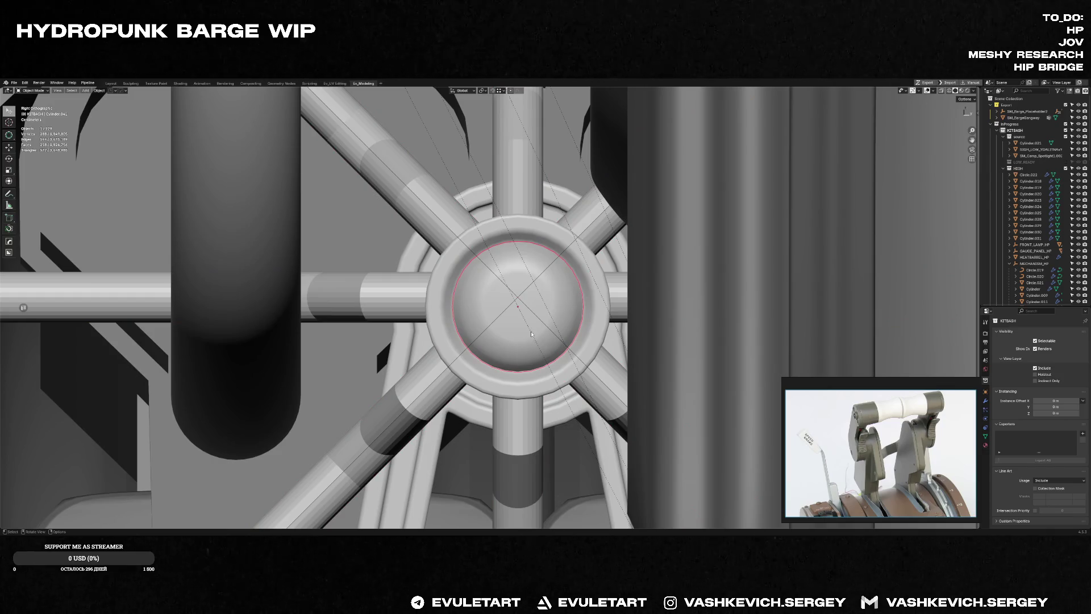
key(Tab)
click(522, 315)
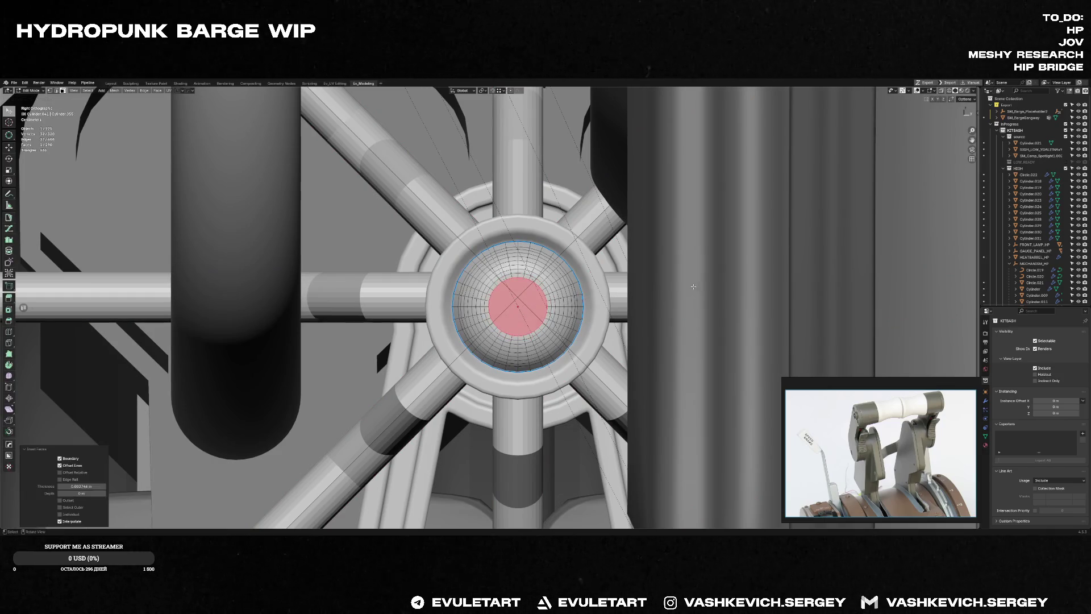
key(Tab)
scroll(663, 294, down, 5)
Step: Edit the wheel ring and switch editing to the hub dome with Alt+Q
mouse_move(527, 277)
middle_down()
mouse_move(572, 281)
mouse_move(528, 222)
middle_up()
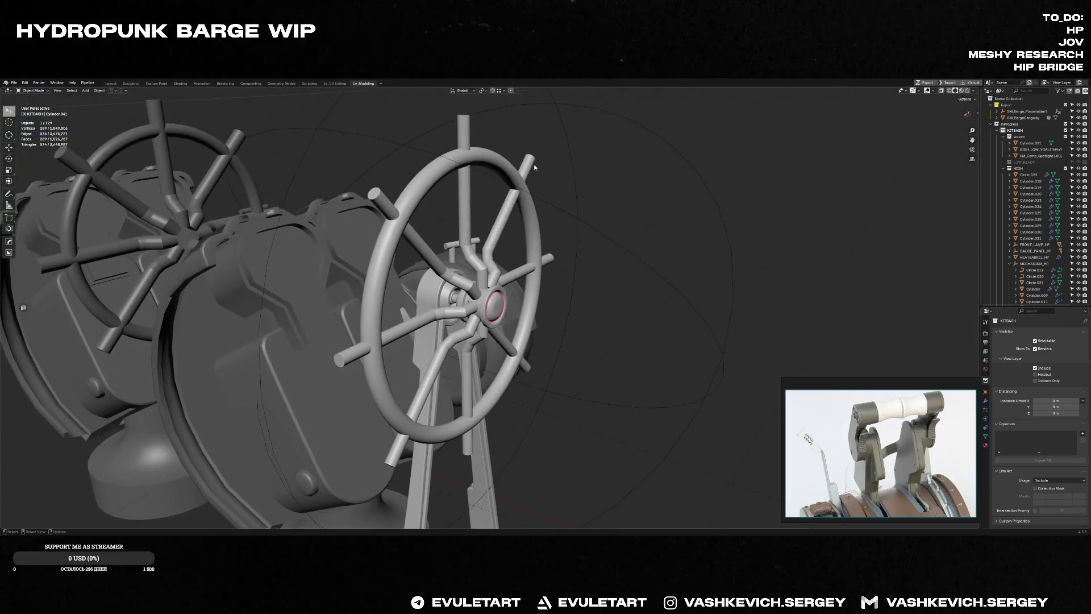
click(497, 154)
middle_drag(498, 154, 546, 218)
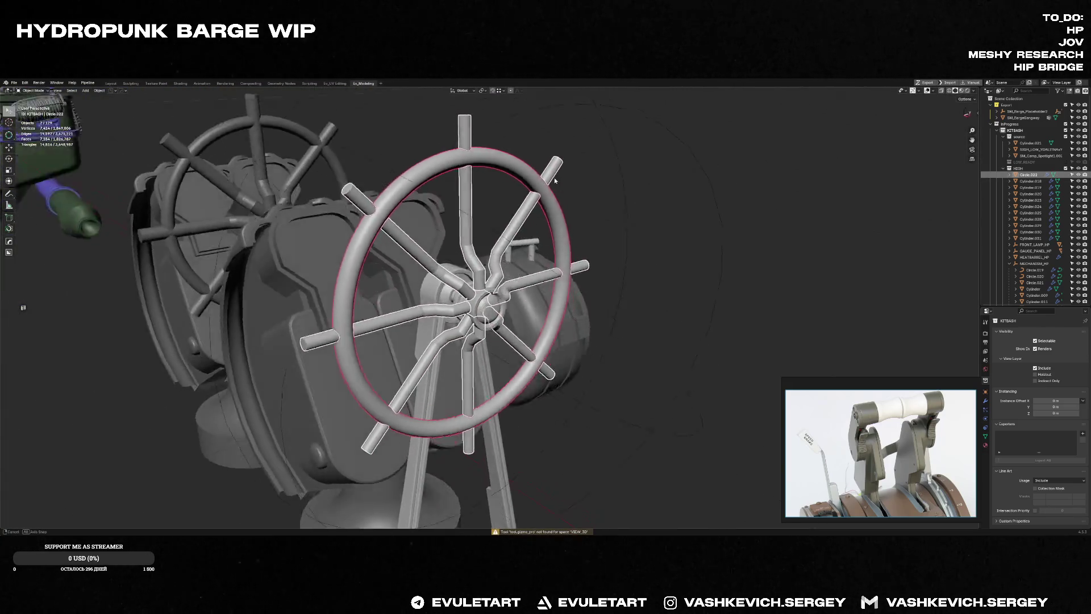
key(Tab)
scroll(545, 256, up, 3)
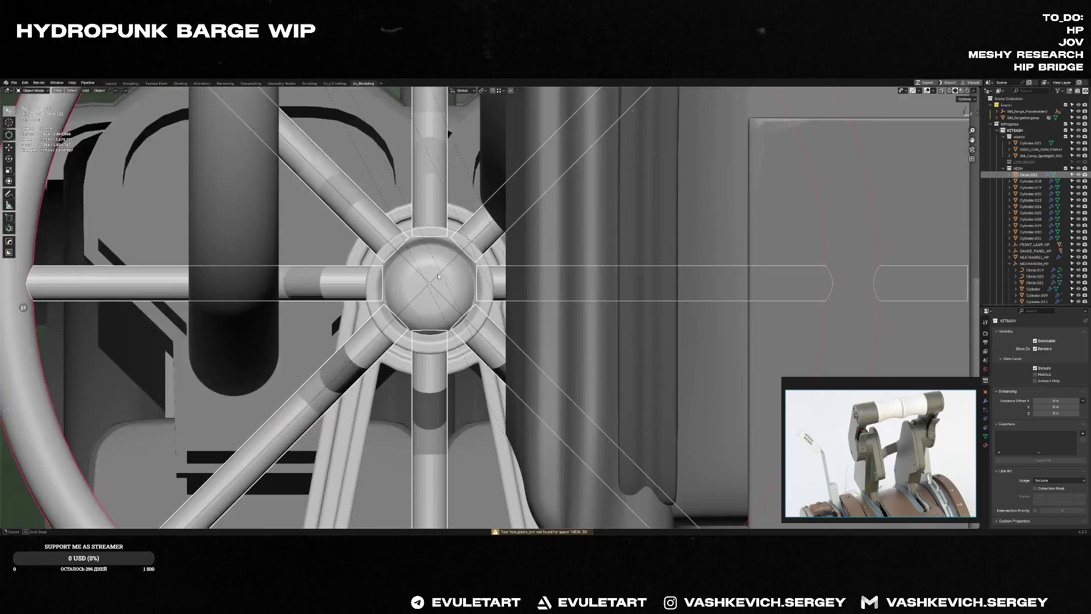
scroll(555, 273, up, 2)
scroll(558, 282, up, 2)
scroll(560, 284, up, 2)
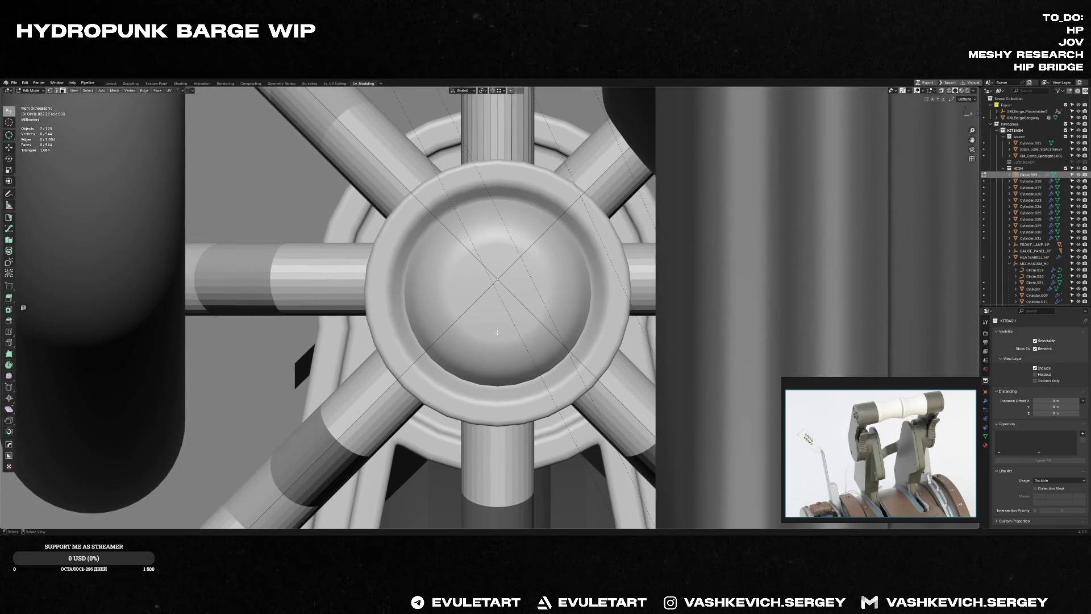
key(alt+q)
middle_drag(537, 339, 476, 192)
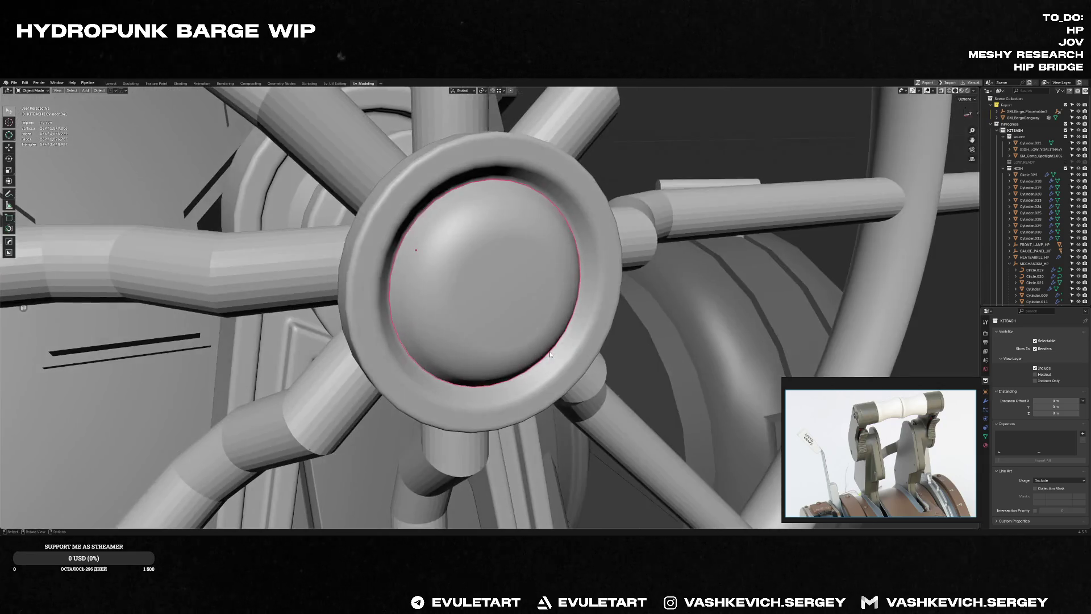
scroll(475, 193, down, 5)
key(Tab)
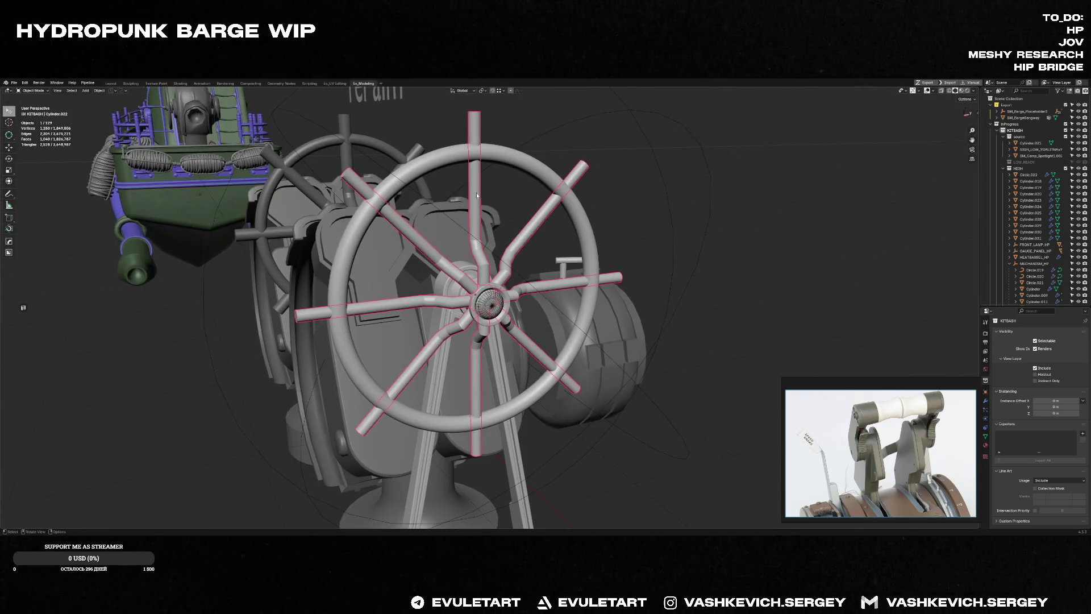
Step: Frame and reposition the wheel ring, then reselect the hub
click(477, 193)
middle_drag(476, 194, 569, 198)
key(KP_Decimal)
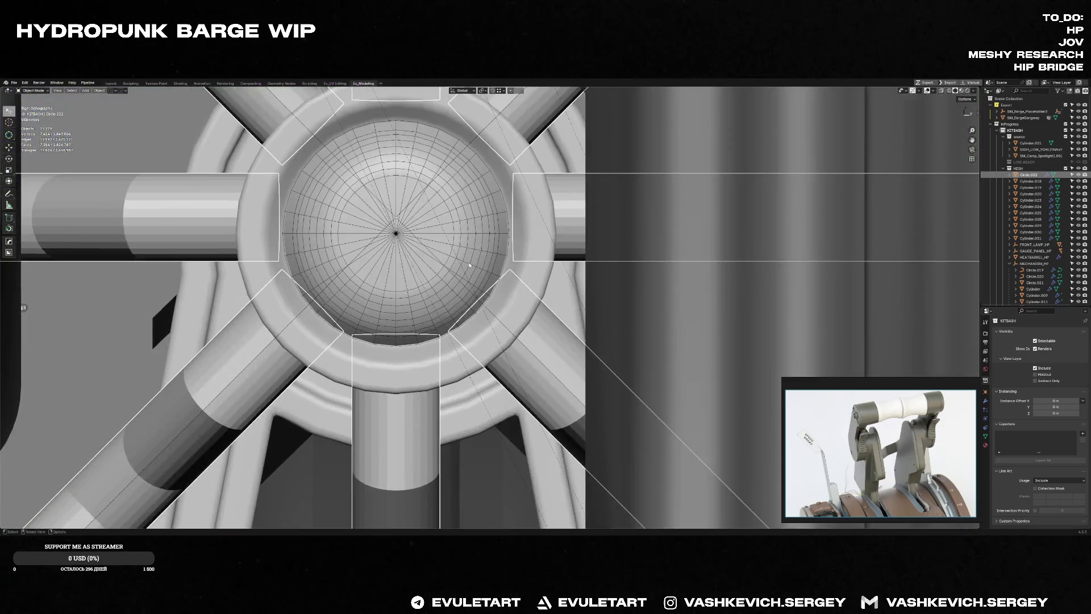
key(g)
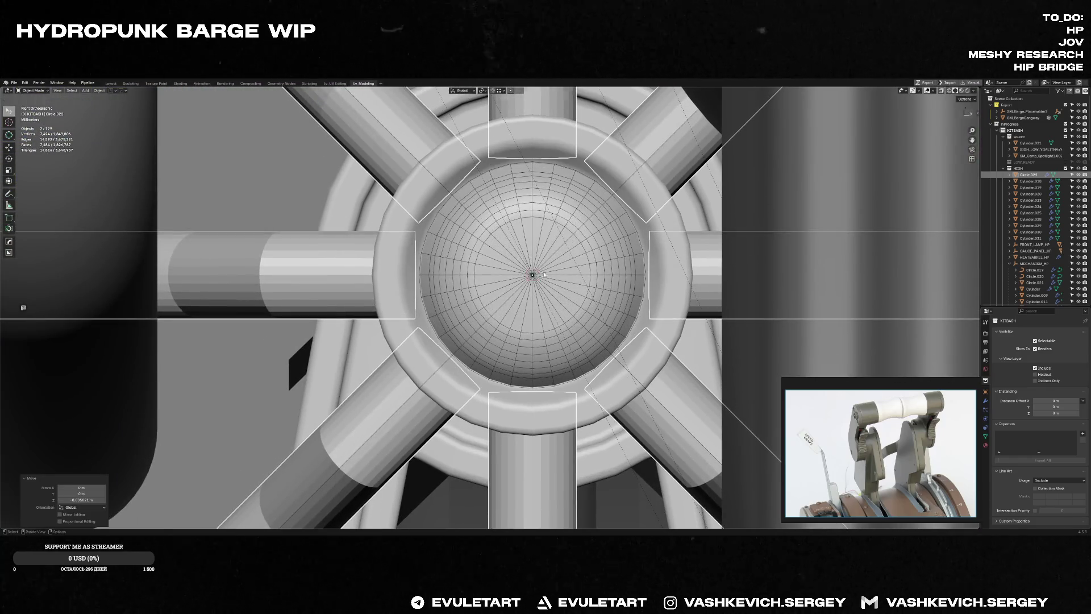
middle_drag(598, 290, 750, 290)
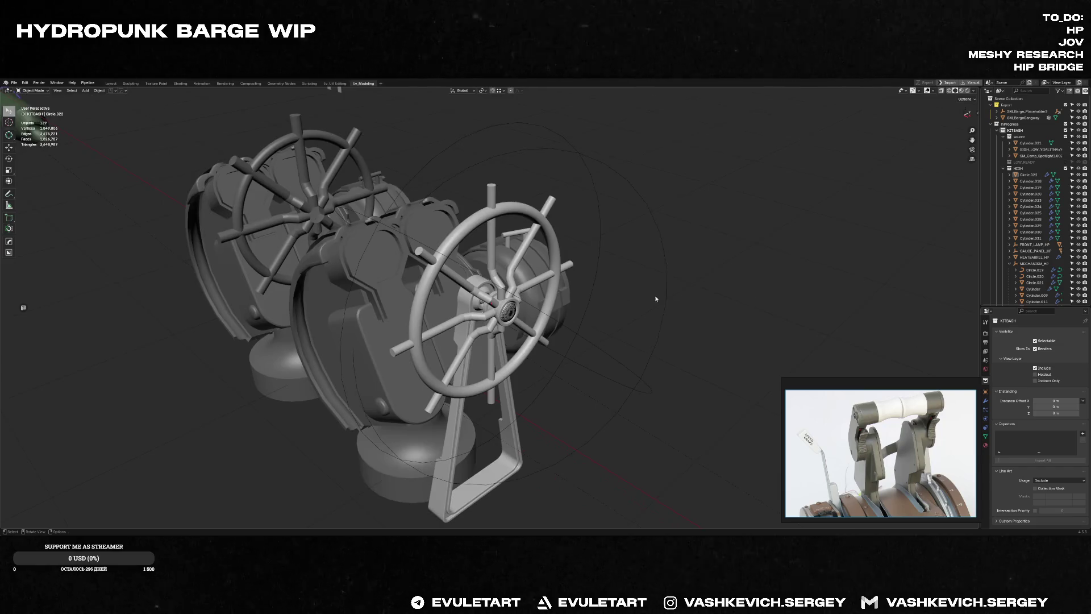
click(533, 322)
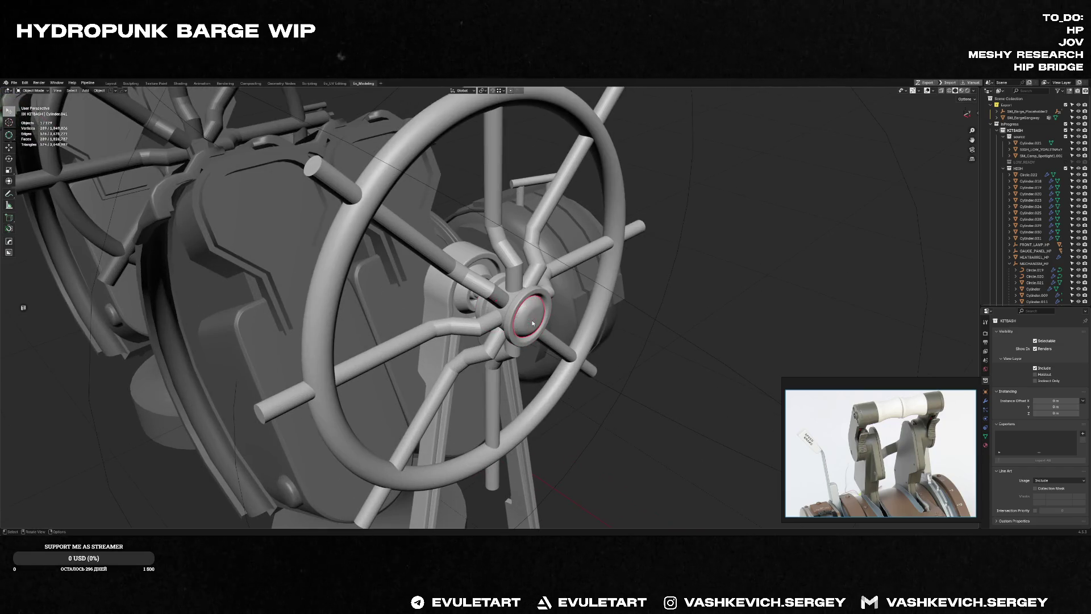
scroll(533, 321, down, 4)
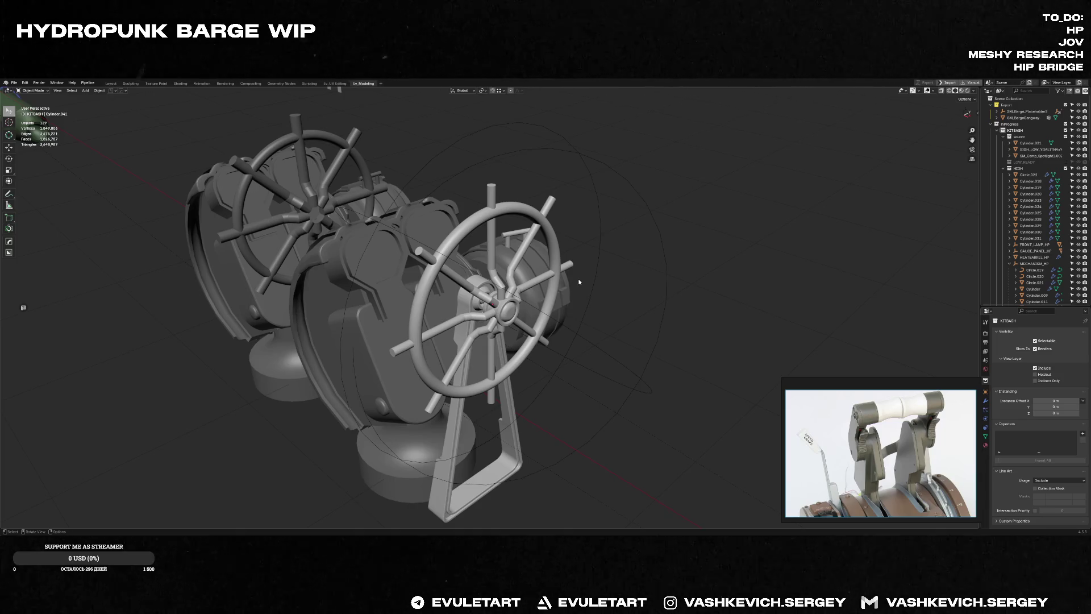
scroll(579, 282, up, 3)
Step: Check the wheel from a low side view, then position and enlarge the Chrome window over the scene
mouse_move(578, 281)
middle_down()
mouse_move(541, 304)
mouse_move(331, 323)
mouse_move(556, 327)
mouse_move(499, 303)
middle_up()
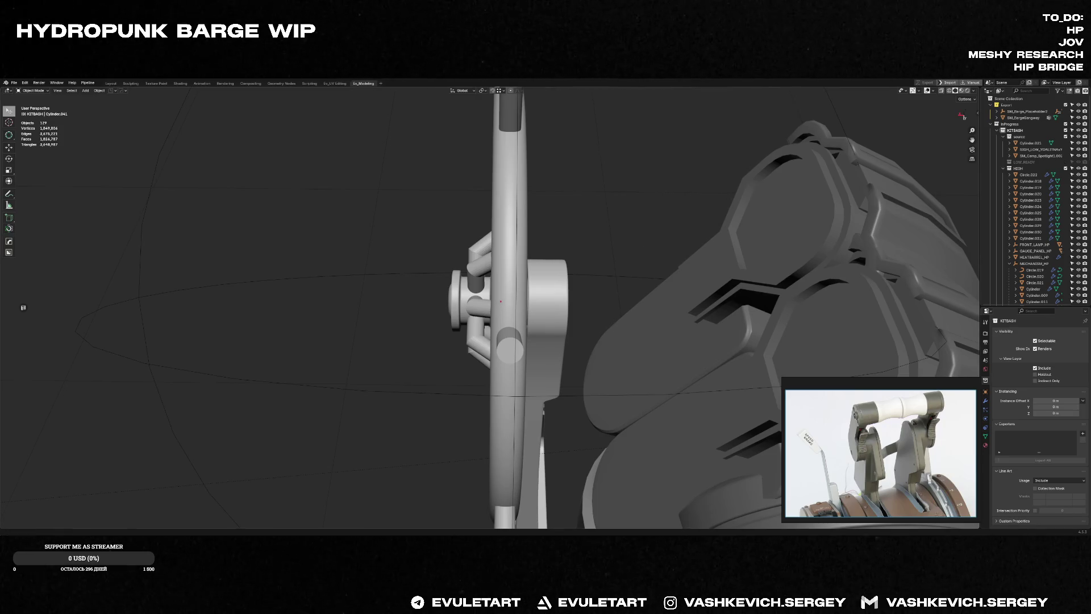
drag(506, 192, 444, 91)
drag(603, 406, 841, 523)
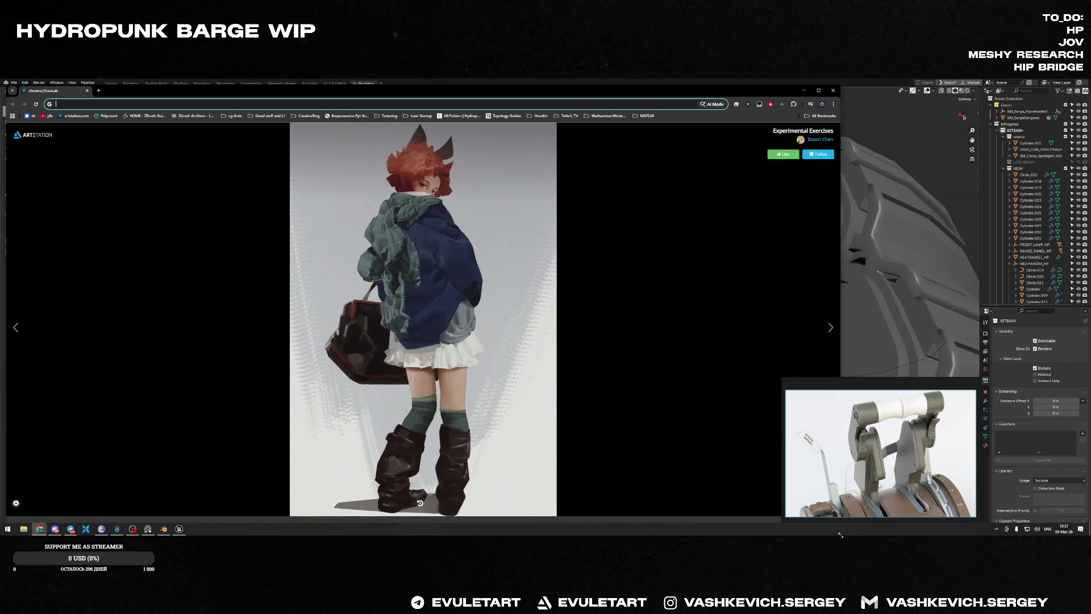
text(MA)
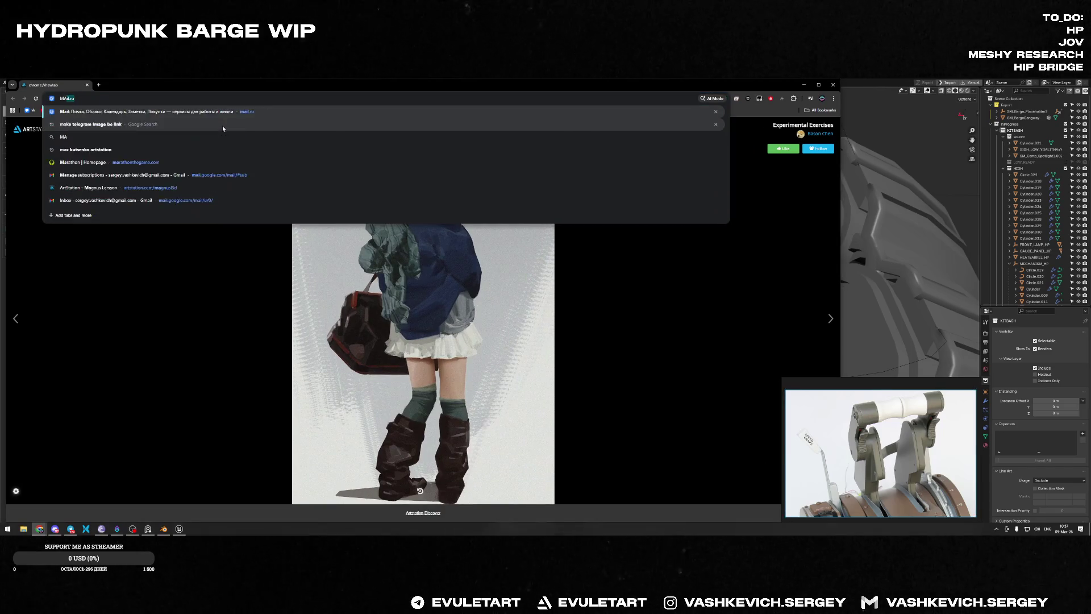
text(RAPHON)
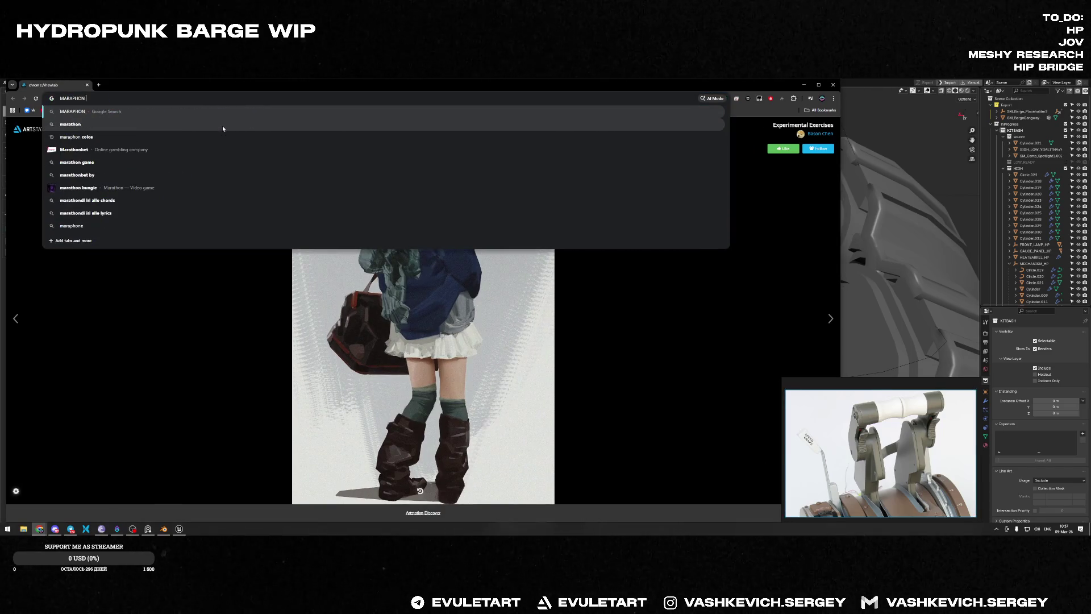
text( UI)
Step: Search Google Images for Marathon UI and preview the PC Gamer and personal-project images
key(Return)
click(124, 153)
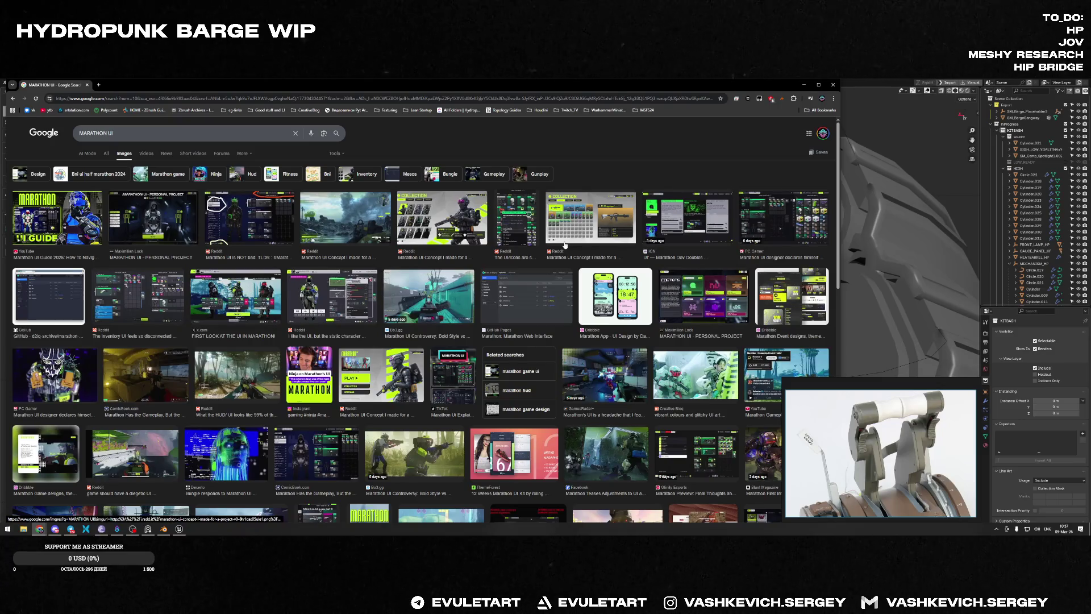
click(790, 222)
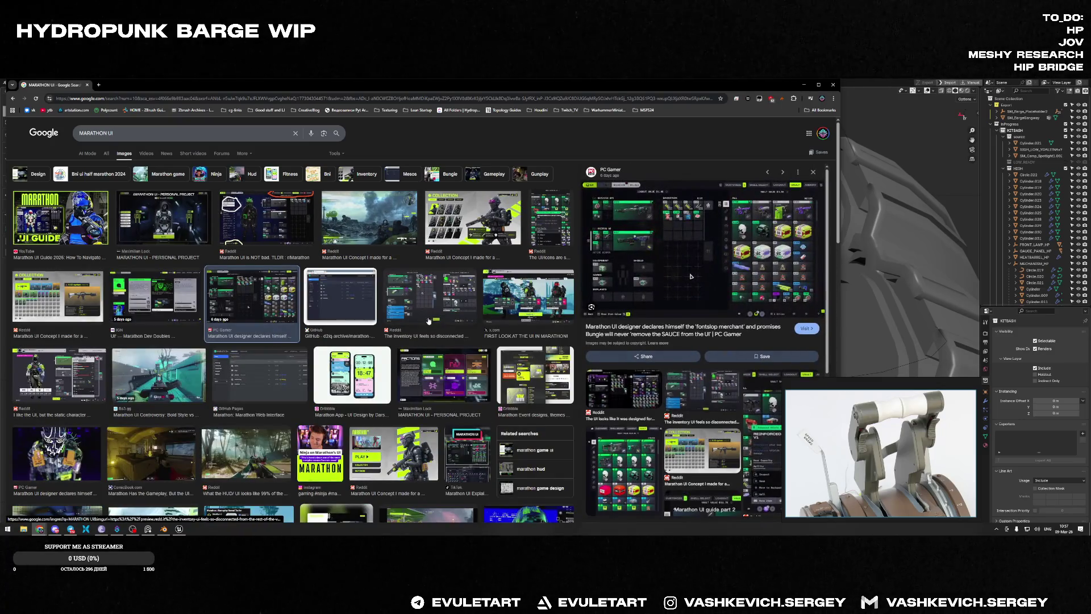
click(174, 211)
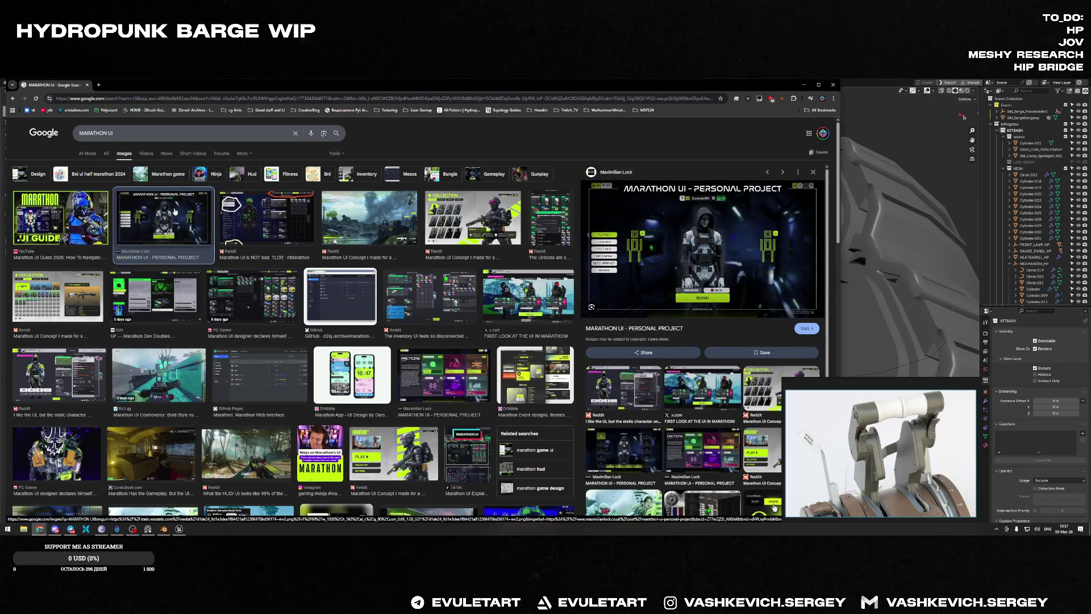
Step: Preview the Reddit Marathon UI concept, static-character and inventory images, ending on a new tab
click(328, 215)
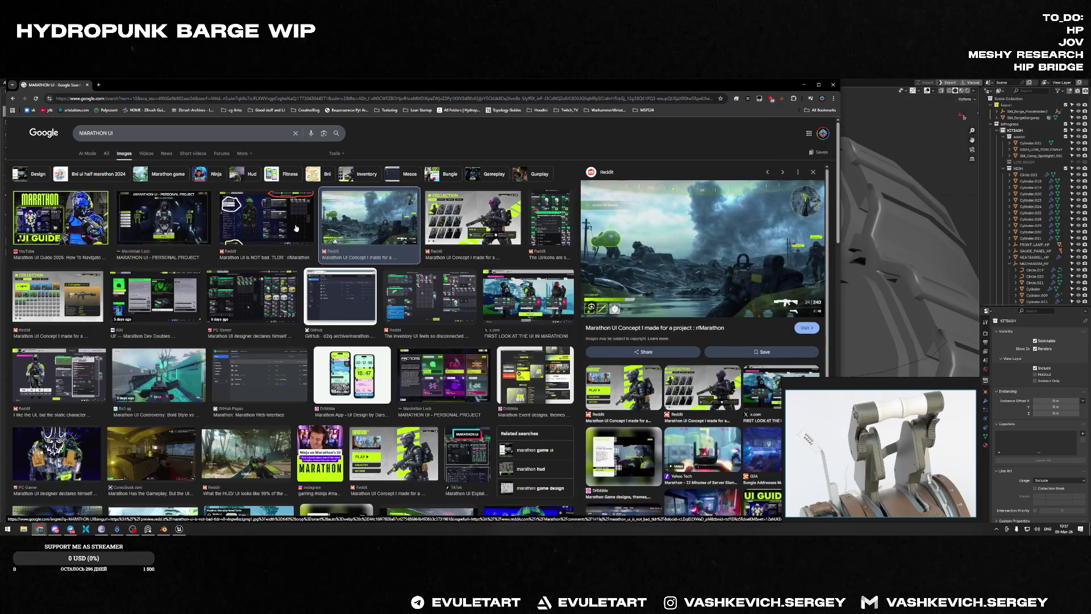
click(57, 377)
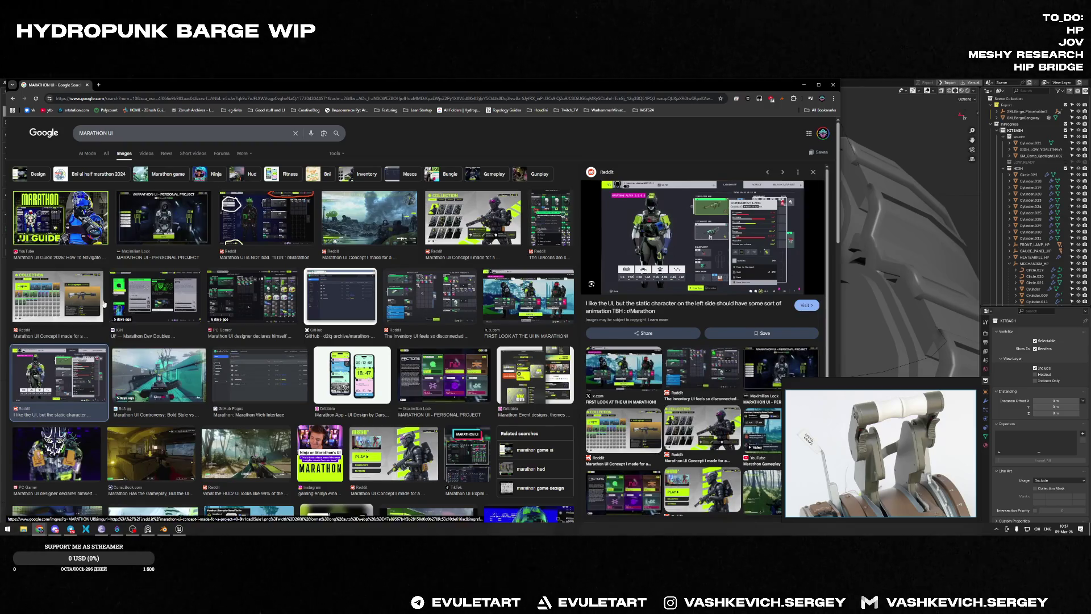
click(426, 297)
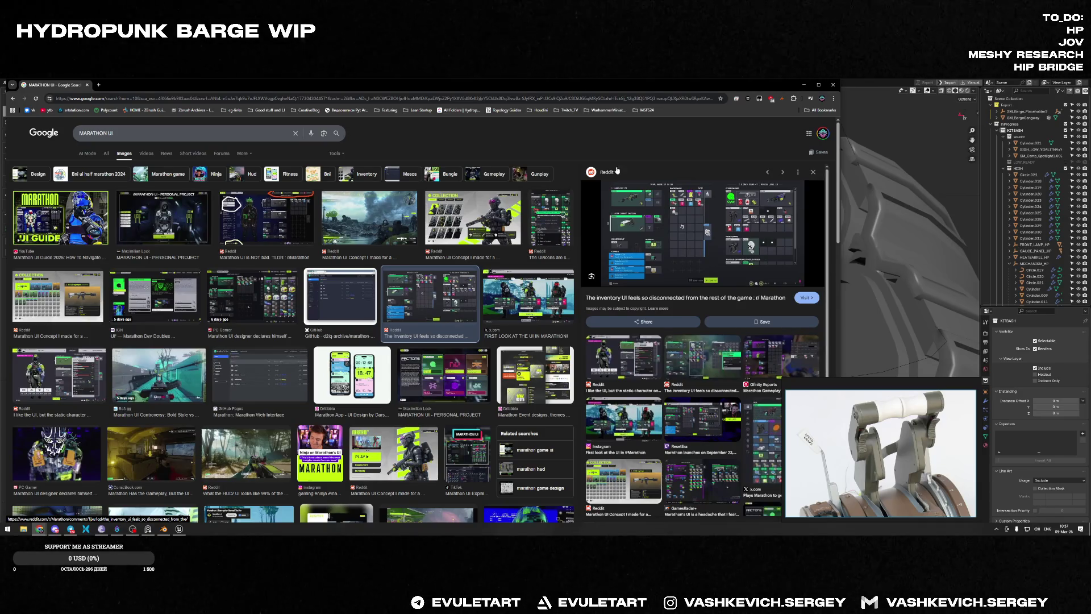
click(97, 85)
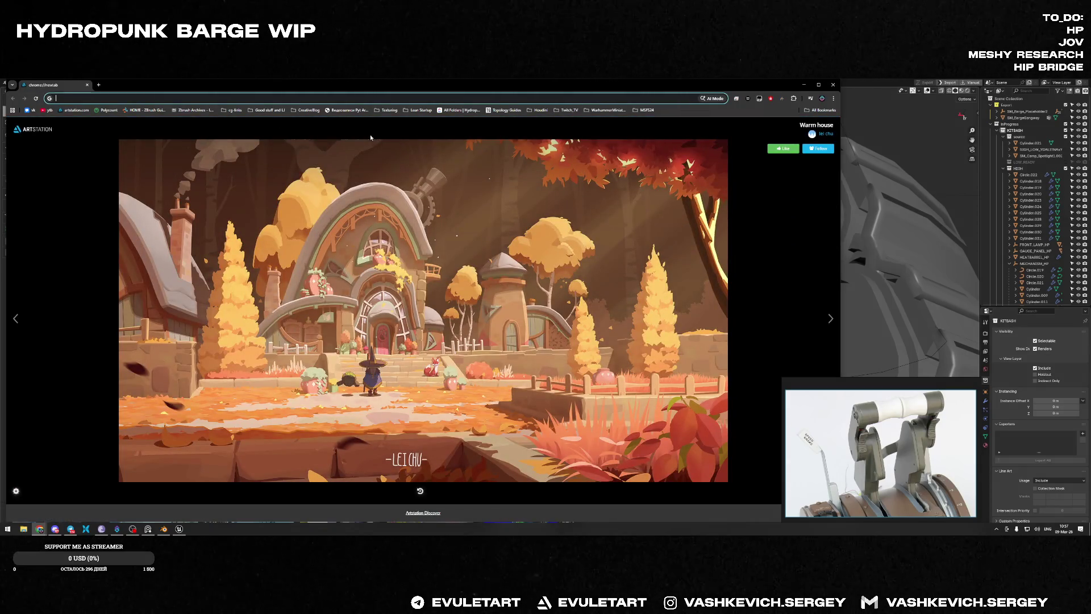
text(UI Are)
text(na break)
Step: Search Google Images for Arena Breakout Infinite UI and switch to image results
key(Down)
text(infi)
key(BackSpace)
key(BackSpace)
key(BackSpace)
key(Down)
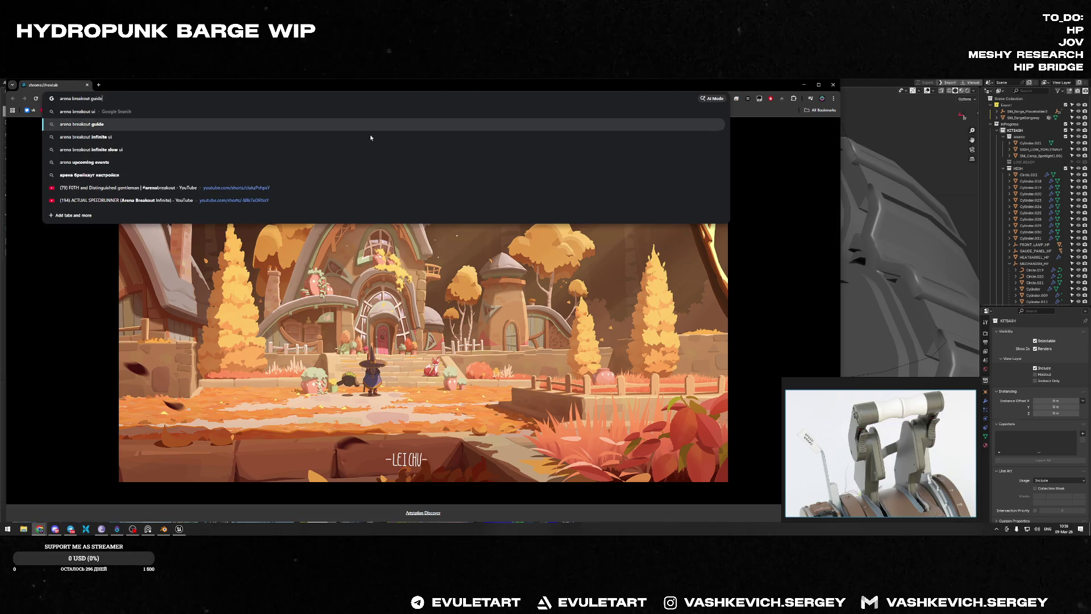
key(BackSpace)
key(BackSpace)
key(BackSpace)
text(infinite ui)
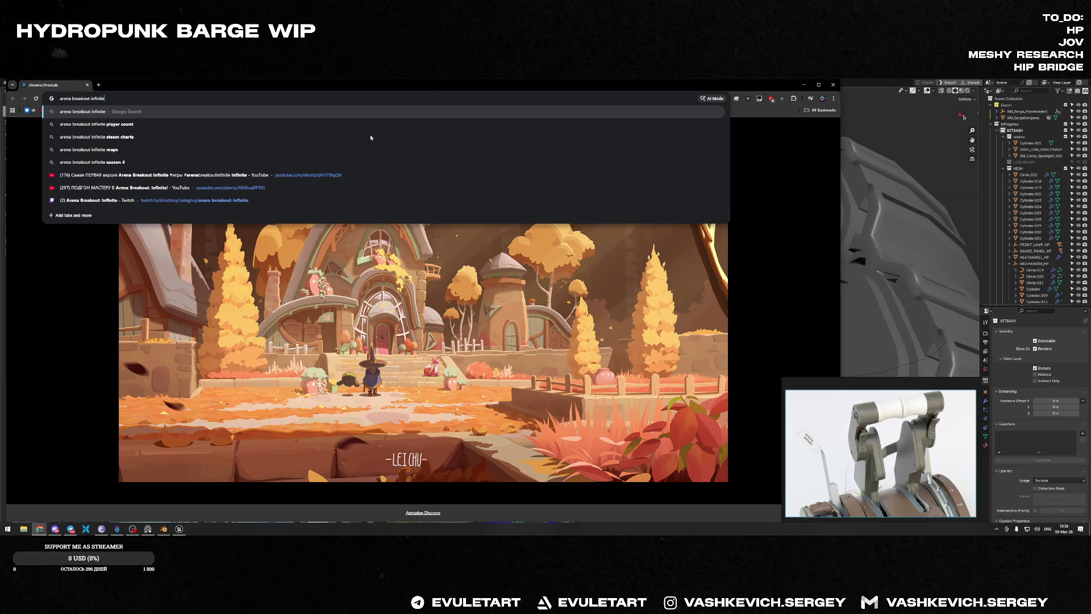
key(Return)
click(125, 152)
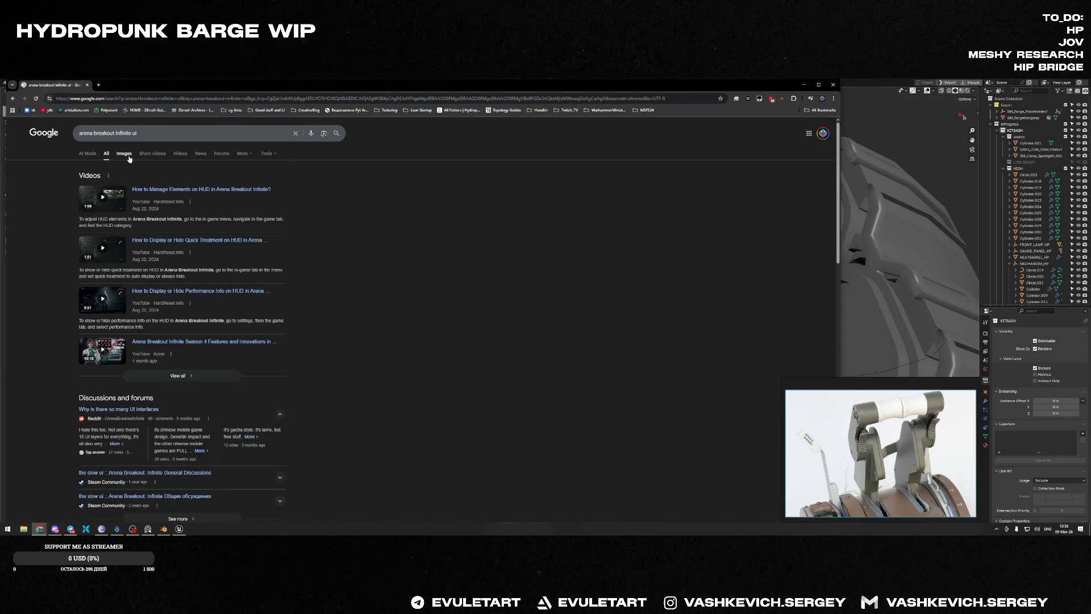
Step: Preview the Quick Equip, Reddit, Charlie INTEL and another Arena Breakout UI image, then close the browser
click(323, 218)
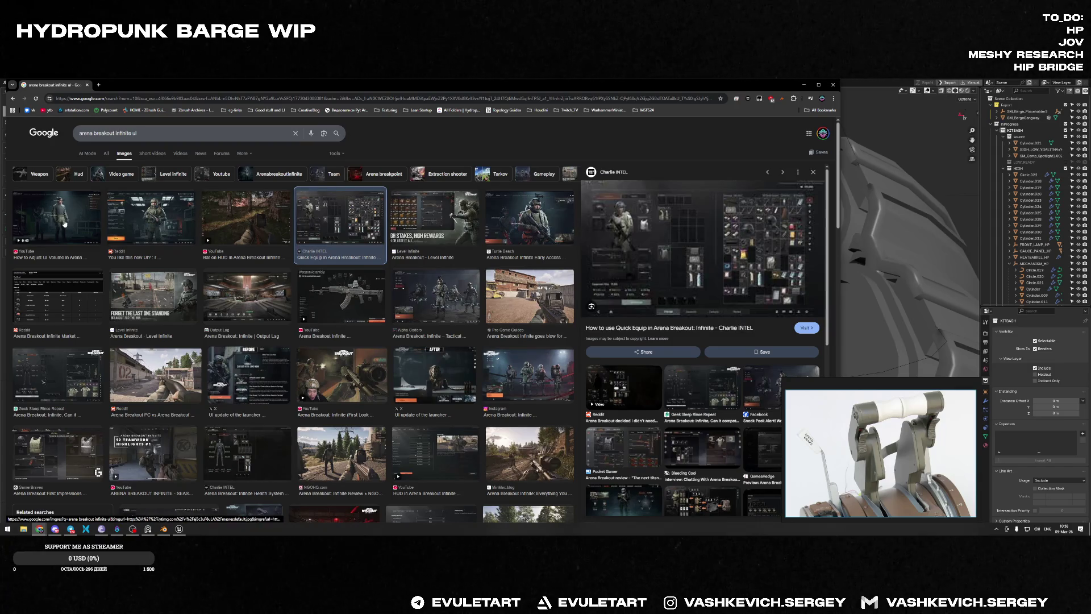
click(179, 222)
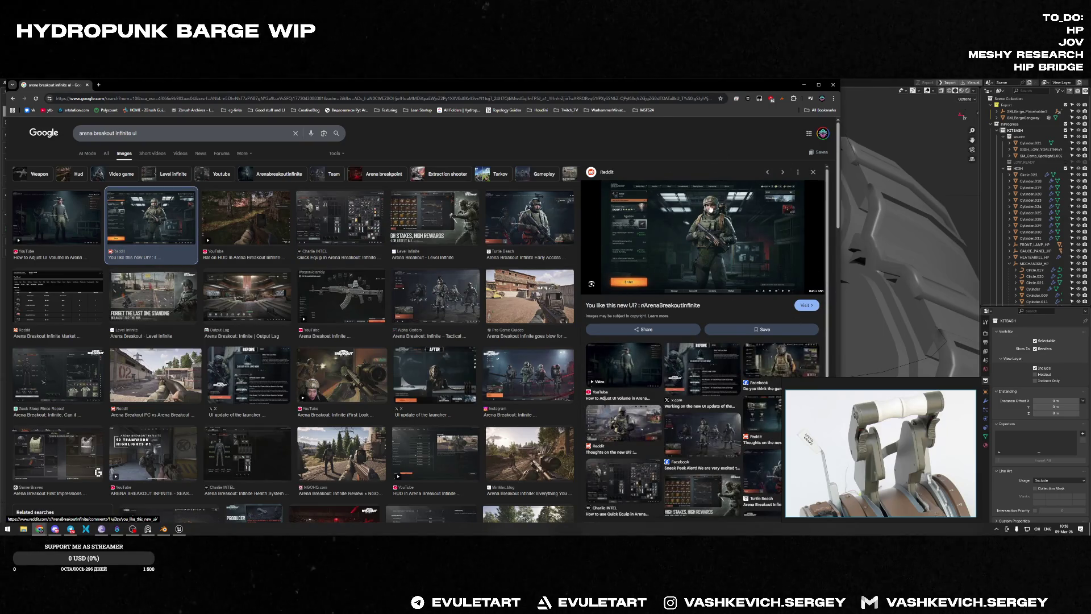
click(340, 222)
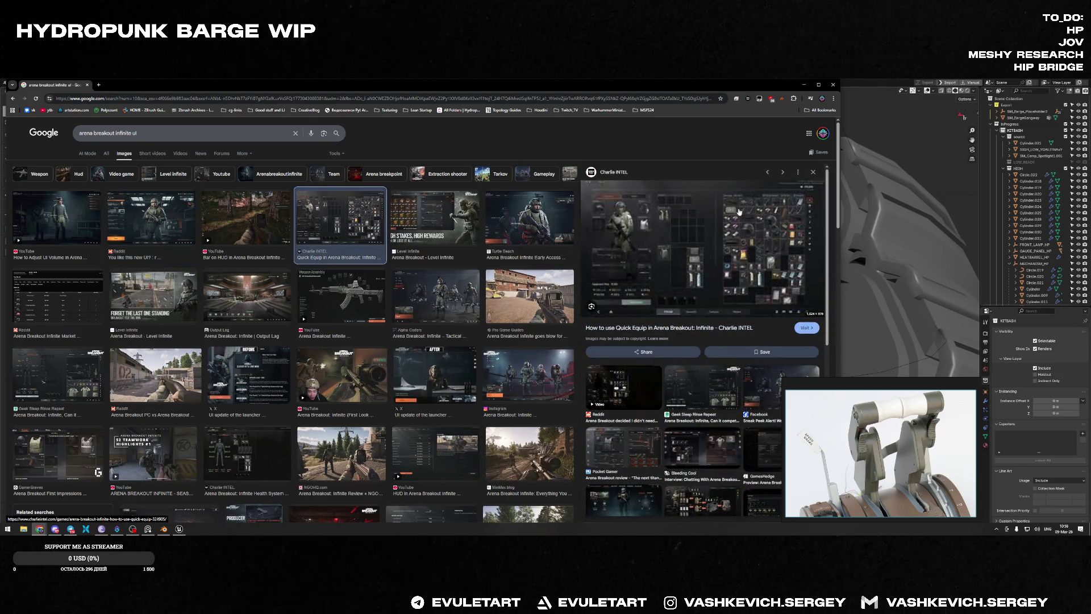
scroll(82, 221, down, 2)
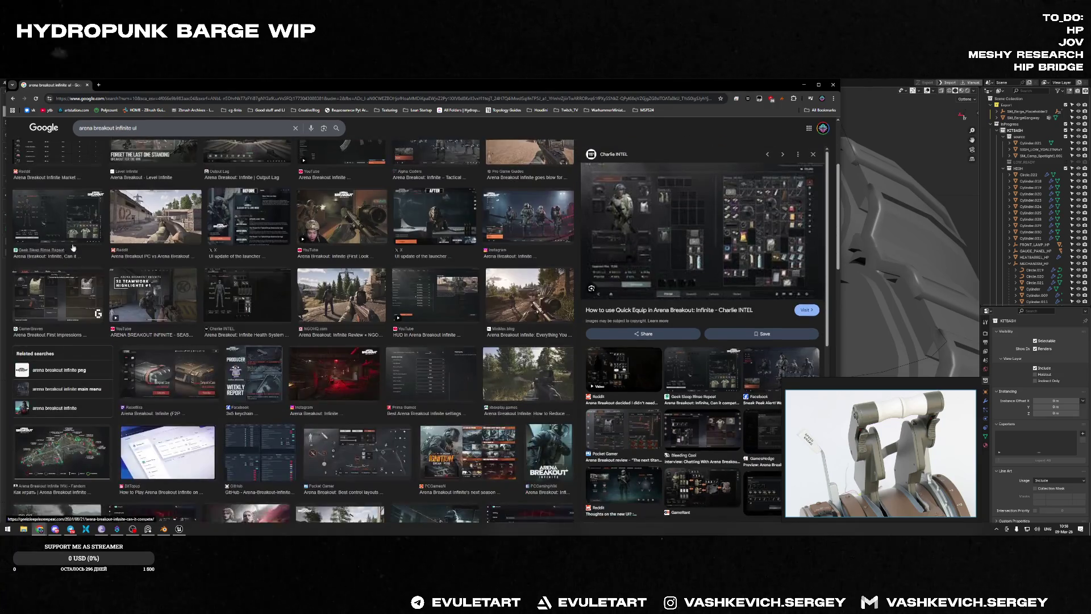
click(82, 211)
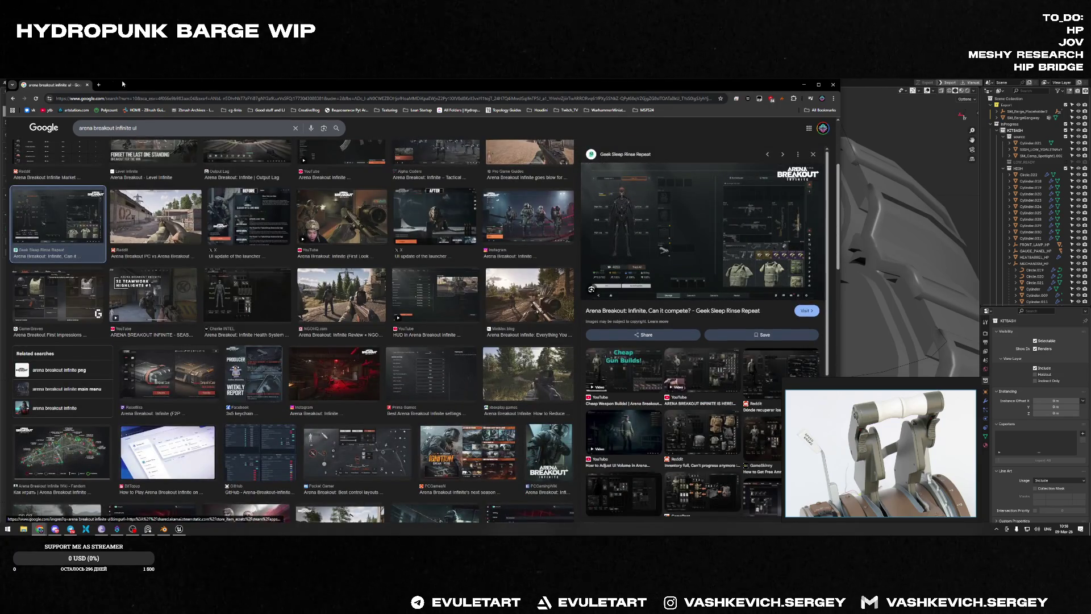
click(88, 85)
Step: Run HardOps Sharpen on the ship's wheel, then select the radial empty around the left wheel
middle_drag(359, 179, 512, 256)
key(q)
scroll(520, 277, up, 4)
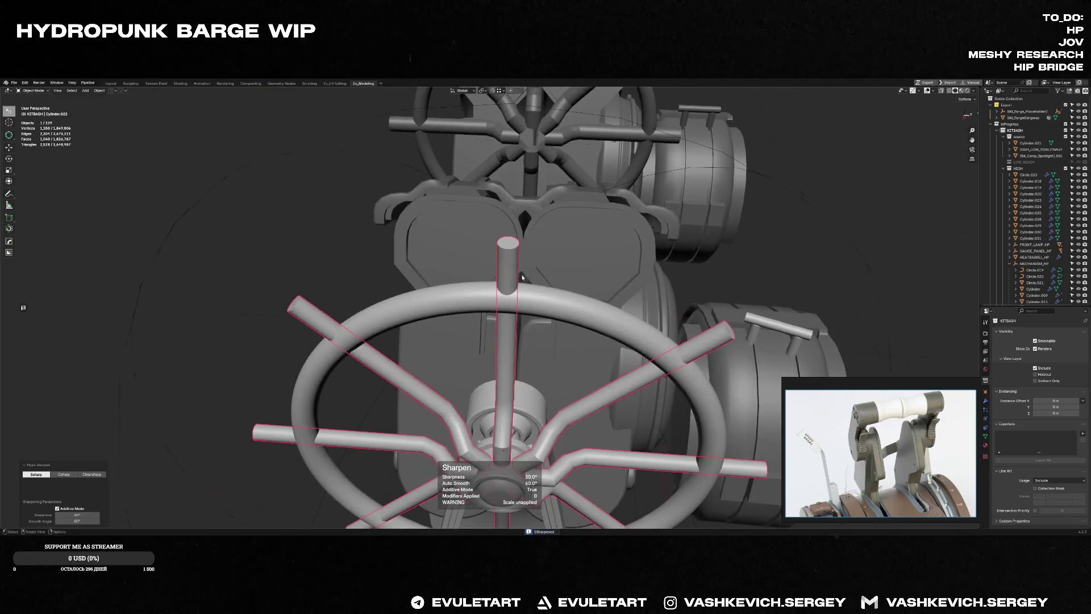
scroll(521, 277, down, 5)
scroll(676, 261, down, 3)
mouse_move(814, 242)
middle_down()
mouse_move(678, 232)
mouse_move(561, 250)
mouse_move(760, 264)
middle_up()
scroll(562, 250, down, 2)
click(562, 250)
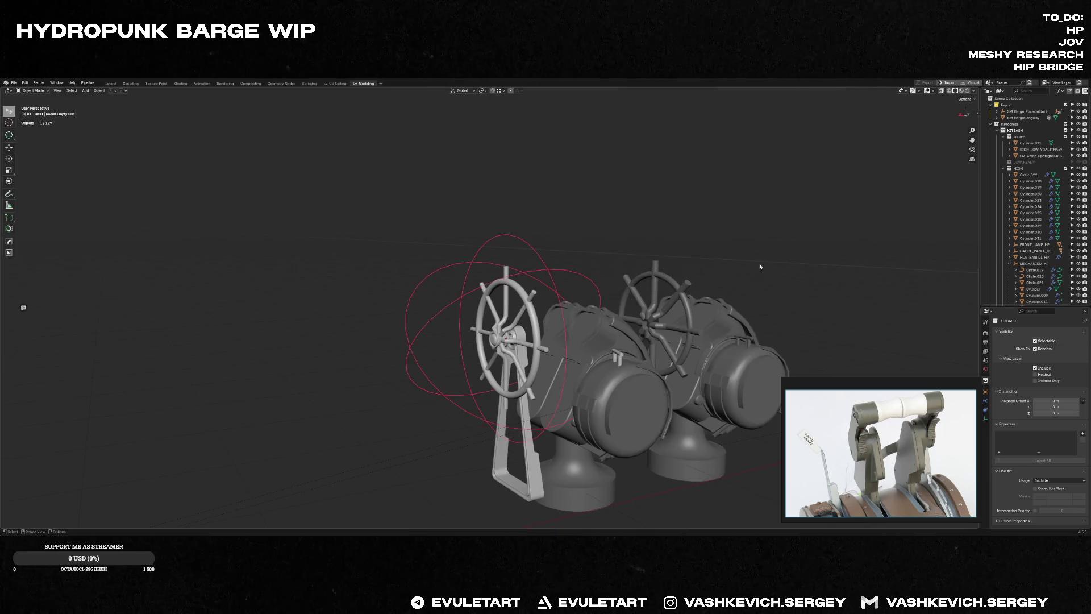
scroll(760, 264, down, 2)
Step: Grab the radial empty to a new spot, then move it again constrained to the X axis
key(g)
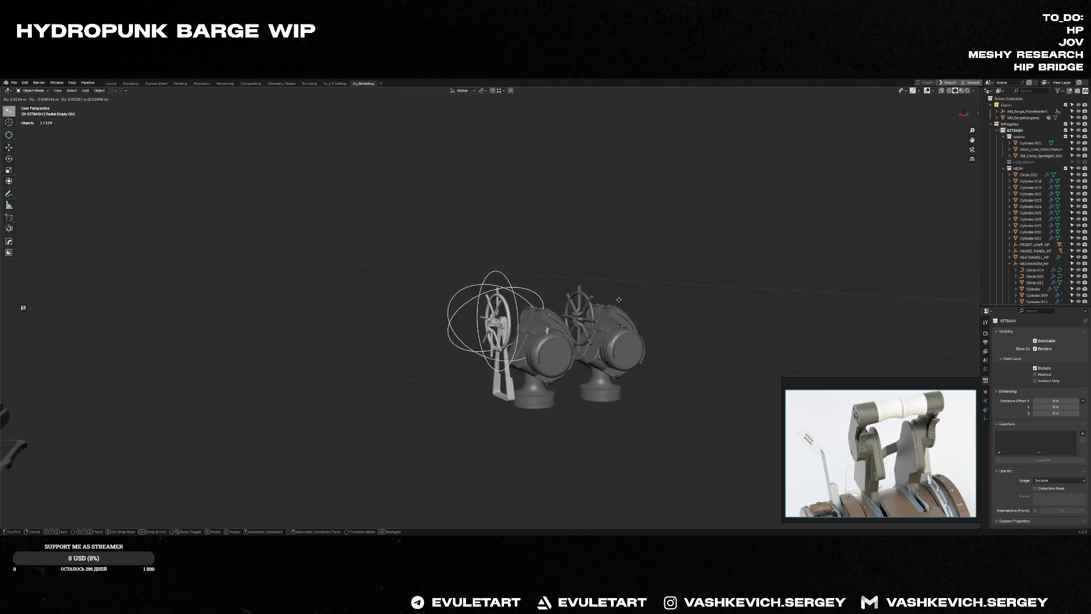
click(618, 299)
mouse_move(619, 299)
middle_down()
mouse_move(705, 346)
mouse_move(751, 350)
mouse_move(636, 253)
middle_up()
key(g)
key(x)
click(750, 349)
Step: Deselect the empty, save the file with Ctrl+S and bring the browser up over Blender
click(698, 228)
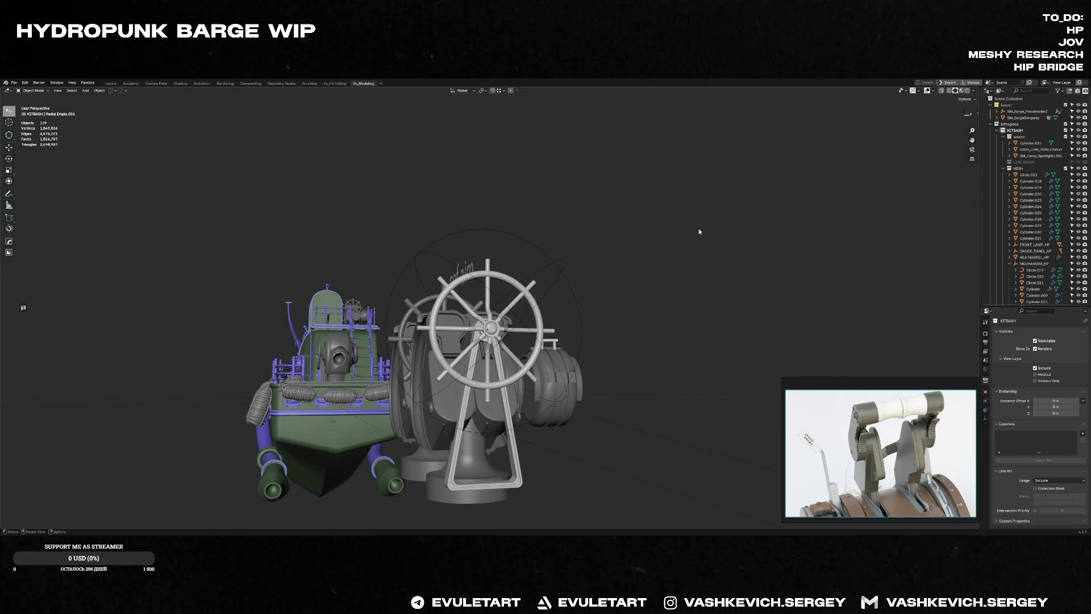
middle_drag(698, 228, 691, 252)
key(ctrl+s)
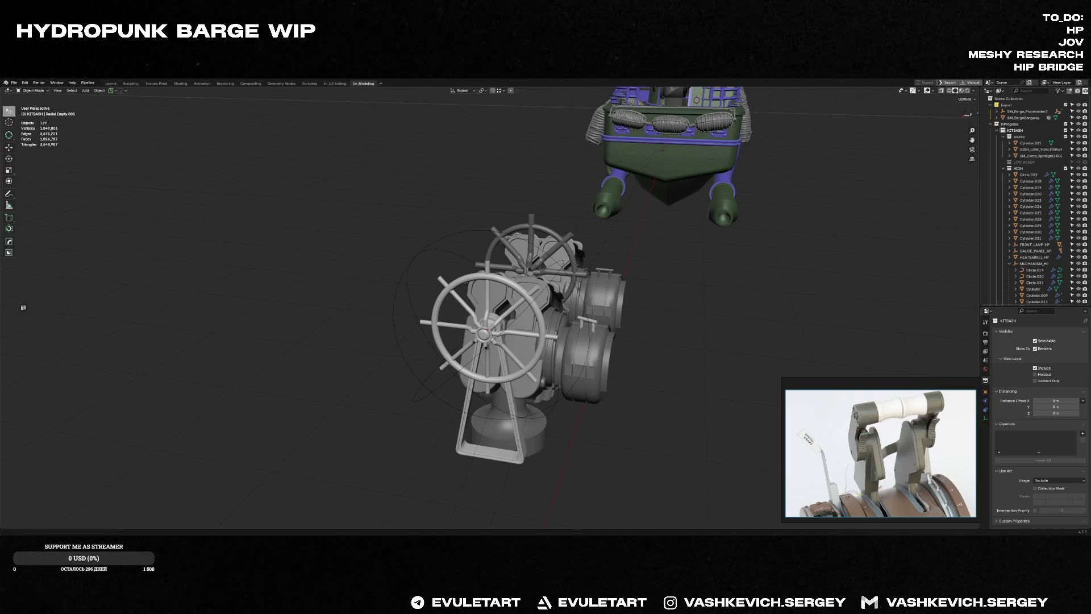
mouse_move(640, 288)
middle_down()
mouse_move(612, 306)
mouse_move(726, 246)
mouse_move(689, 350)
middle_up()
scroll(612, 307, down, 3)
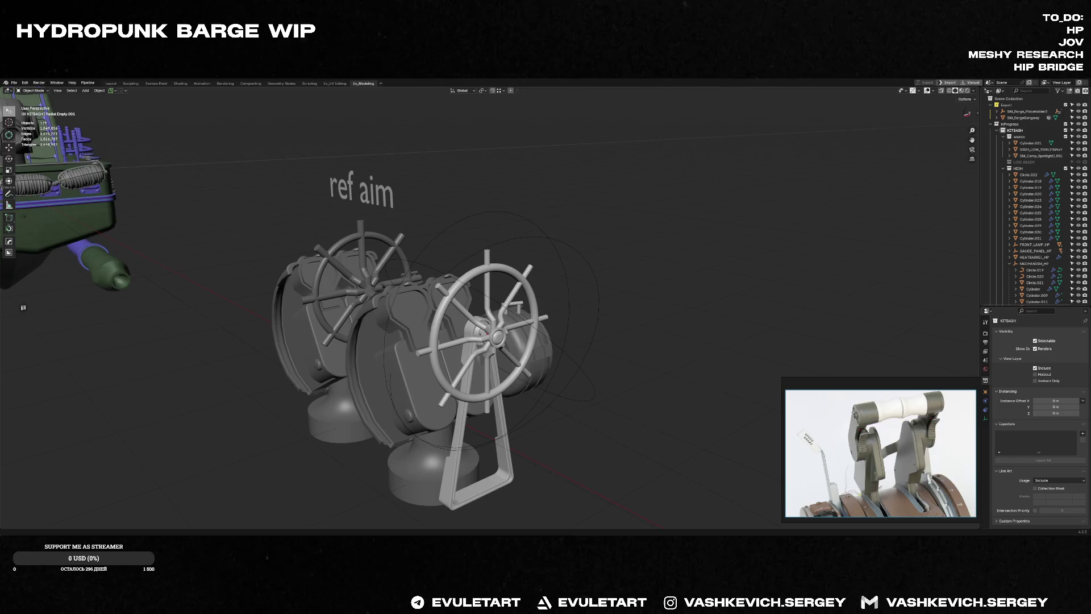
scroll(661, 222, up, 2)
scroll(739, 232, up, 2)
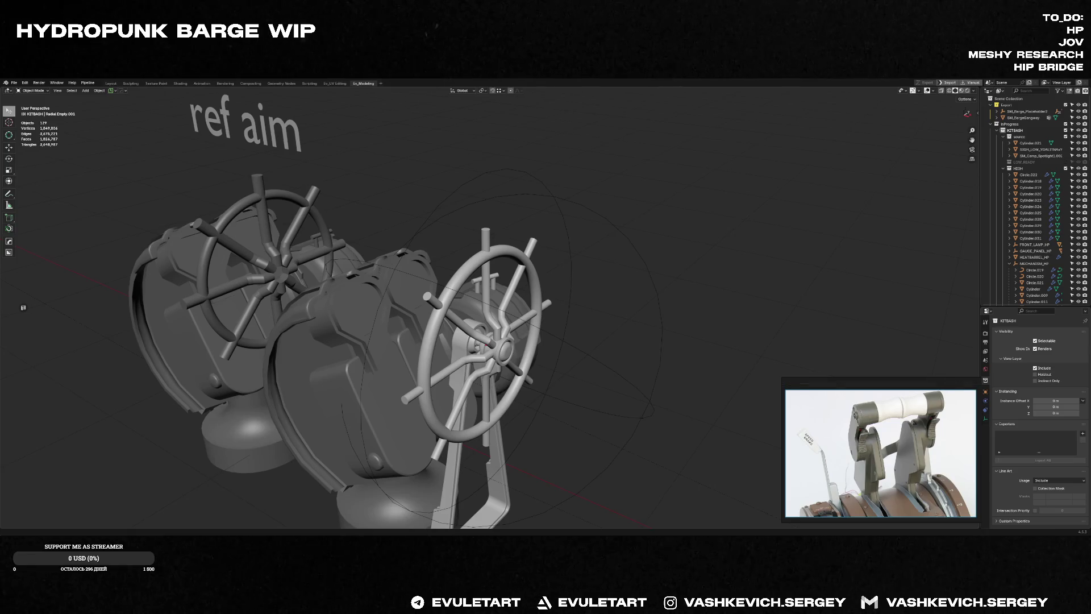
click(39, 528)
text(instagram.com)
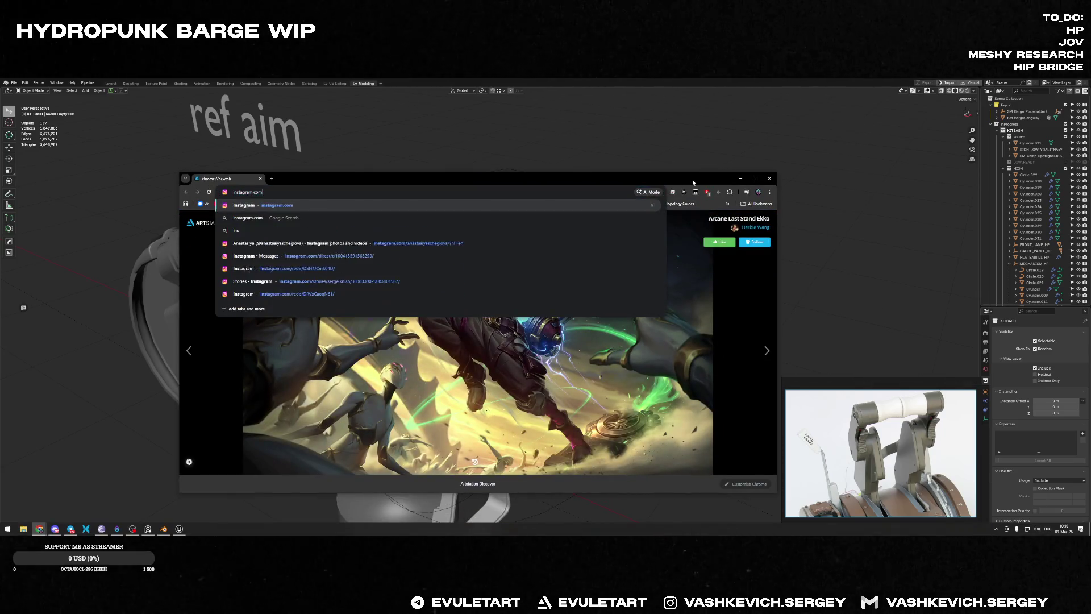
Step: Load Instagram, return to the top of the home feed and open your own profile page
key(Return)
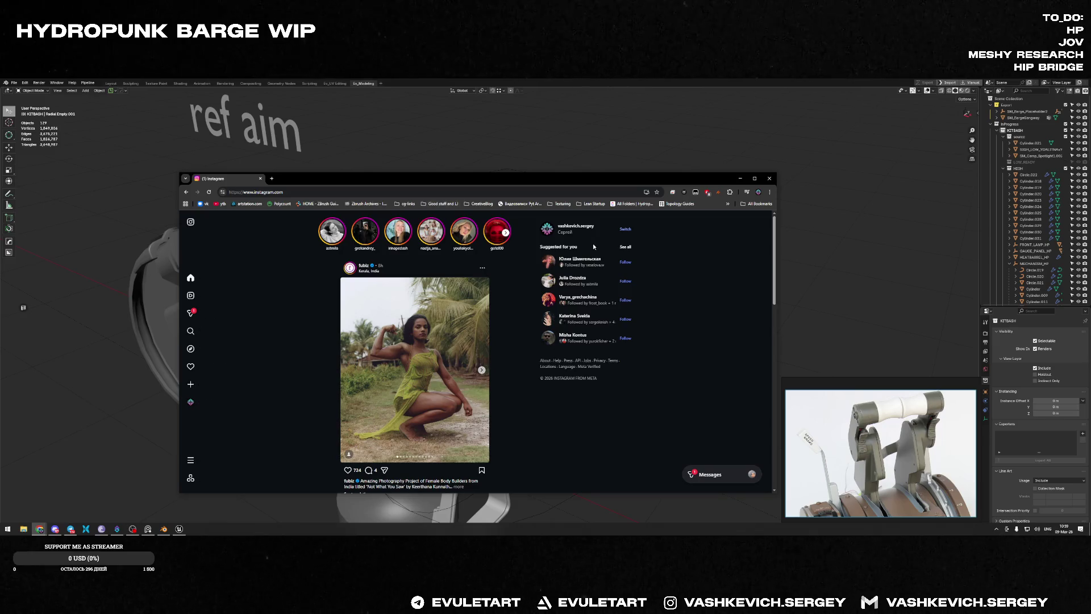
scroll(255, 267, down, 2)
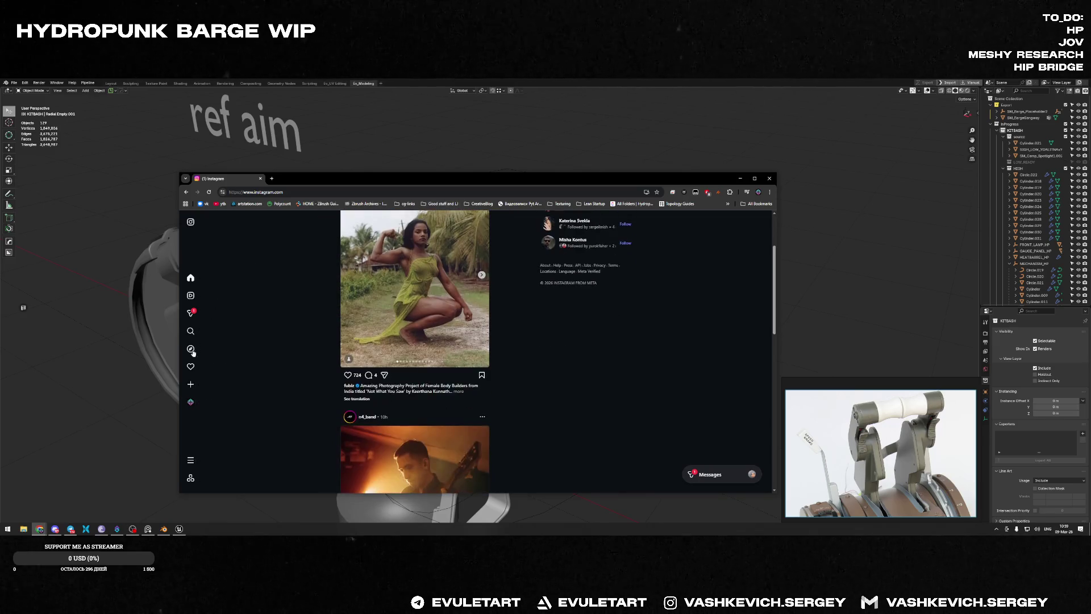
click(206, 278)
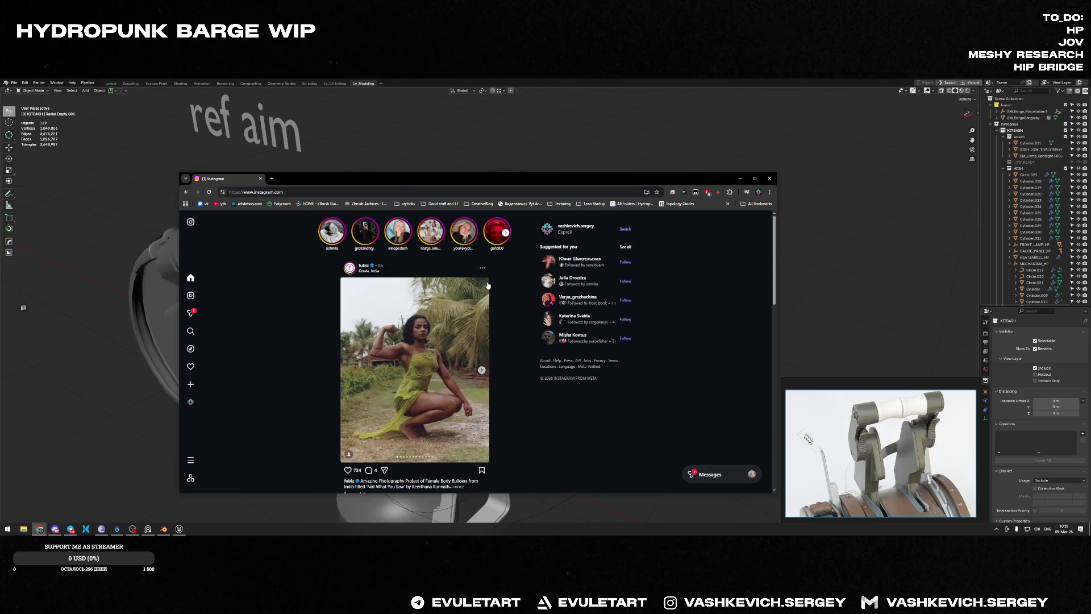
click(564, 229)
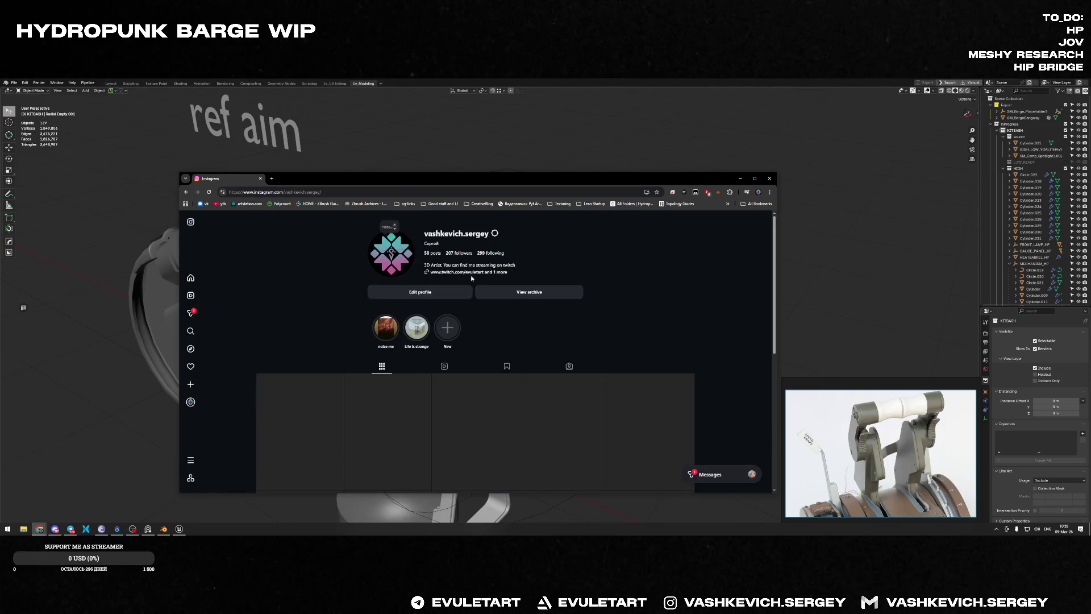
Step: Open the Following list, clear a fruitless search and open one followed artist's profile
click(494, 254)
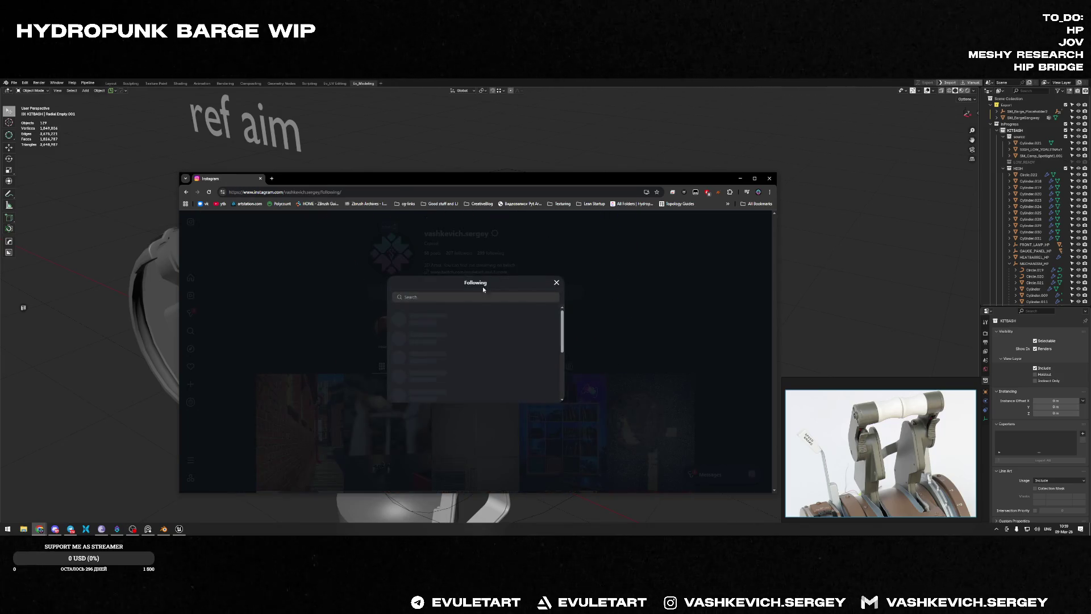
scroll(444, 318, down, 2)
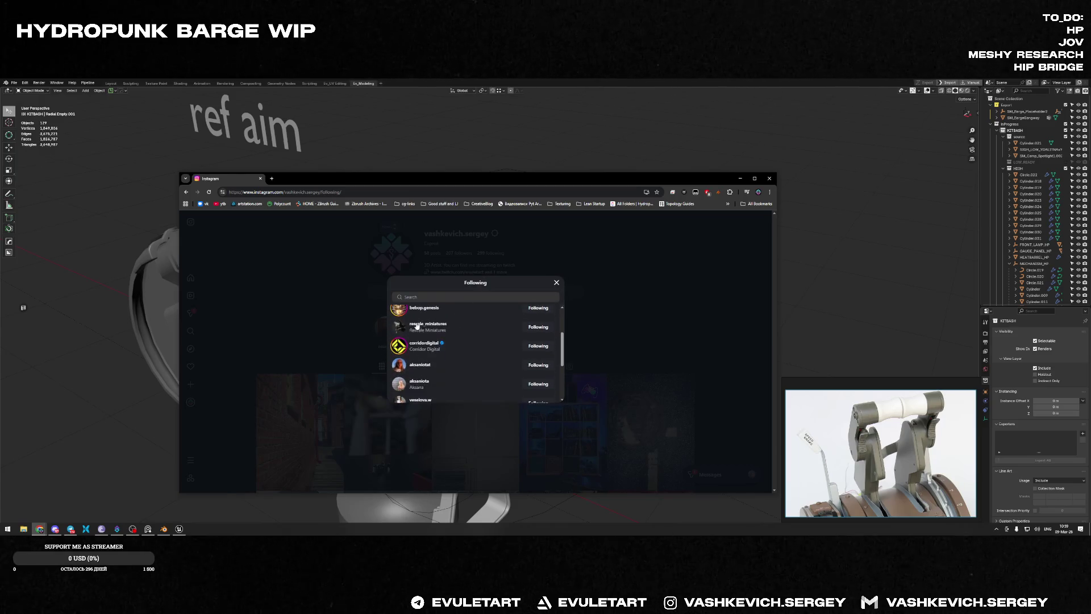
scroll(459, 312, down, 3)
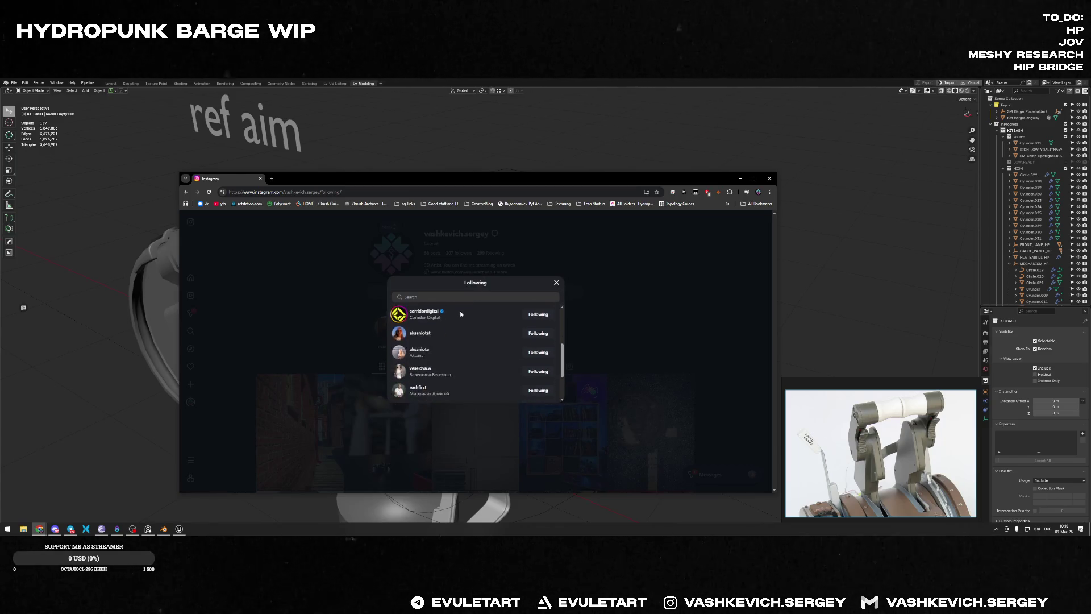
scroll(460, 318, down, 2)
scroll(452, 324, down, 2)
scroll(451, 325, down, 2)
scroll(450, 324, down, 2)
scroll(450, 324, down, 2)
scroll(451, 324, down, 2)
scroll(450, 324, down, 2)
scroll(451, 324, down, 2)
scroll(451, 324, down, 2)
scroll(451, 323, down, 2)
scroll(451, 324, down, 2)
scroll(452, 324, down, 2)
scroll(451, 324, down, 2)
click(445, 298)
text(gid)
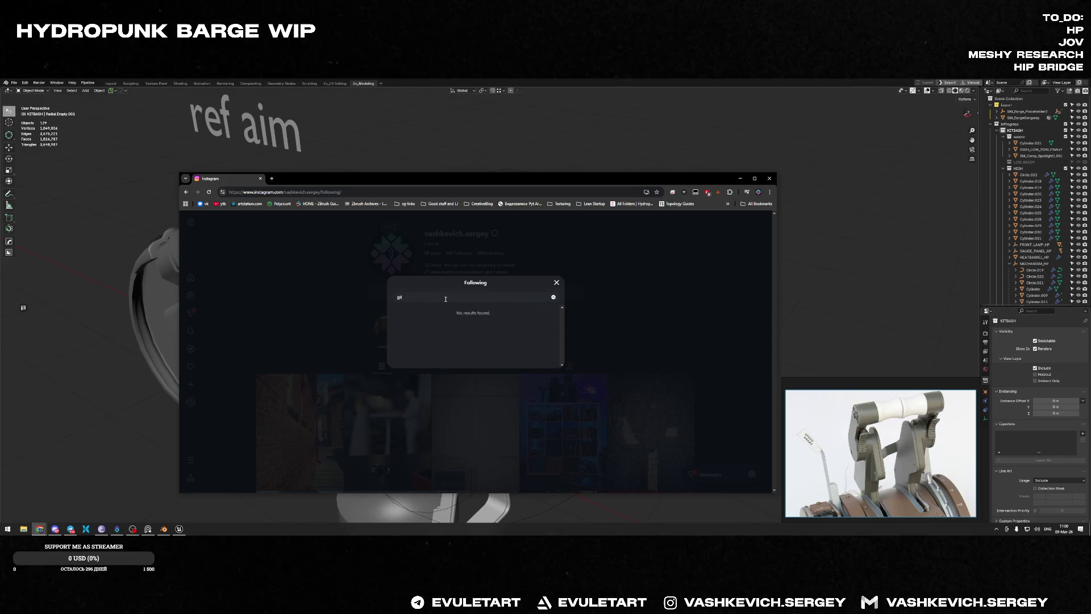
key(BackSpace)
key(BackSpace)
key(BackSpace)
text(berto)
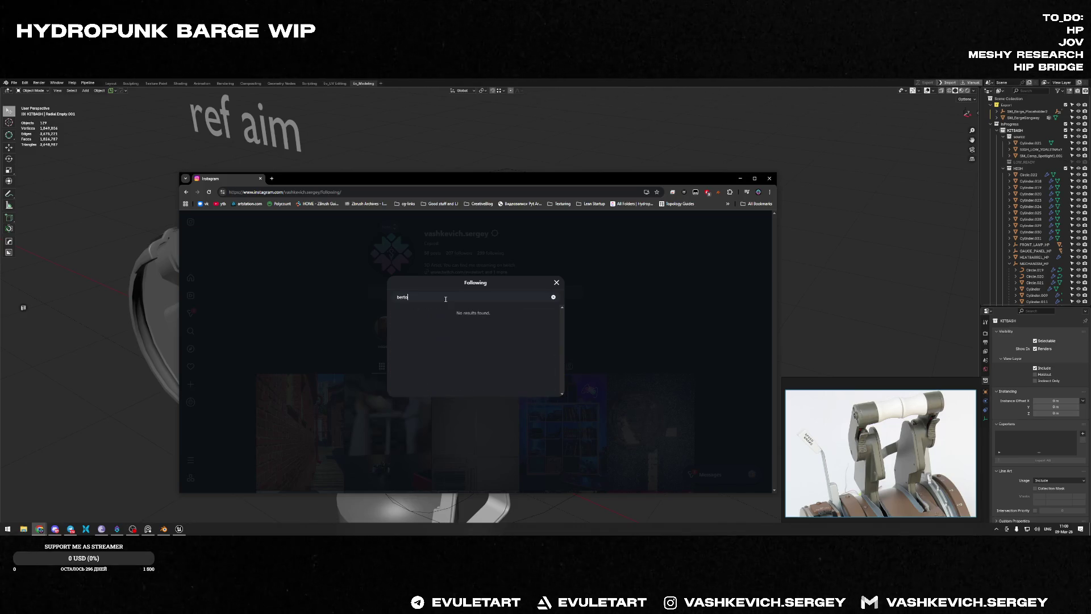
key(BackSpace)
scroll(458, 315, down, 3)
scroll(455, 336, down, 2)
scroll(452, 345, down, 3)
scroll(452, 349, down, 2)
scroll(450, 349, down, 2)
scroll(451, 349, down, 2)
scroll(451, 349, down, 2)
scroll(452, 348, down, 2)
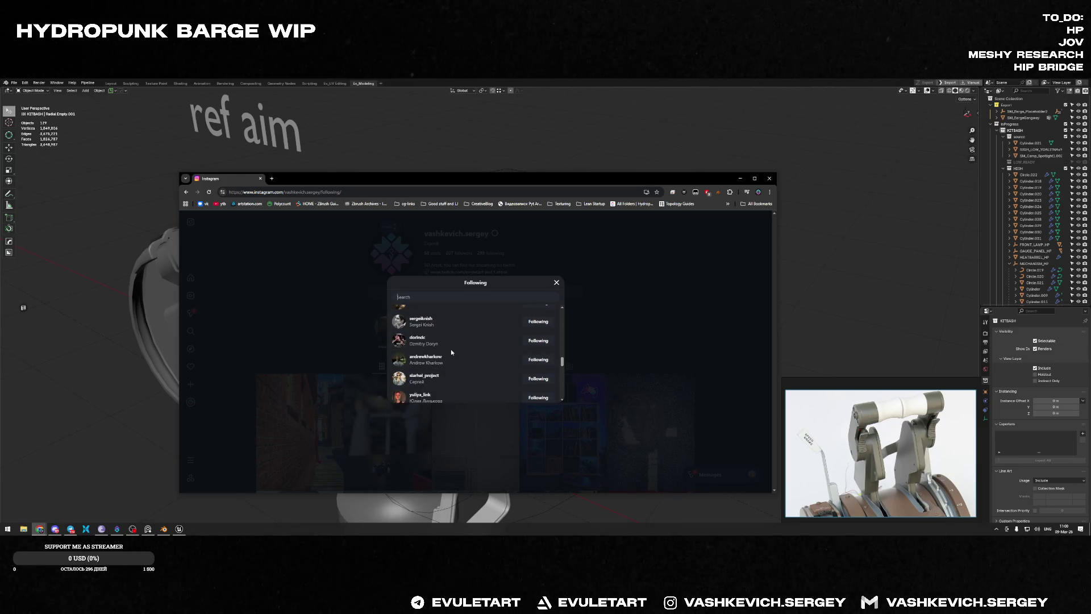
scroll(451, 349, down, 1)
scroll(449, 337, down, 1)
scroll(449, 338, down, 1)
scroll(449, 337, down, 1)
scroll(450, 338, down, 1)
scroll(449, 340, down, 2)
scroll(449, 339, down, 1)
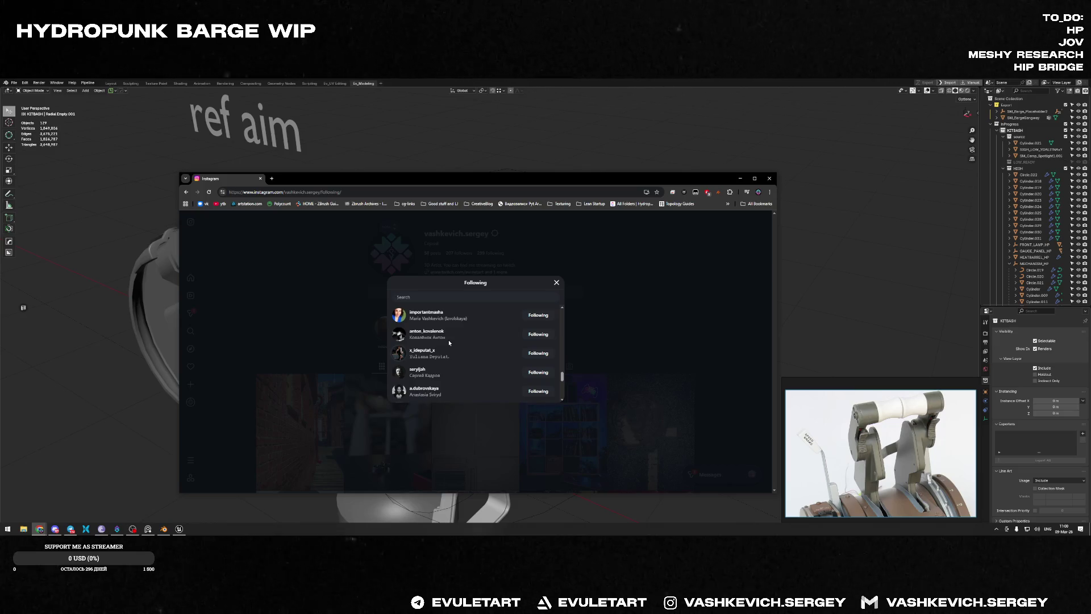
scroll(447, 341, down, 2)
scroll(446, 339, down, 1)
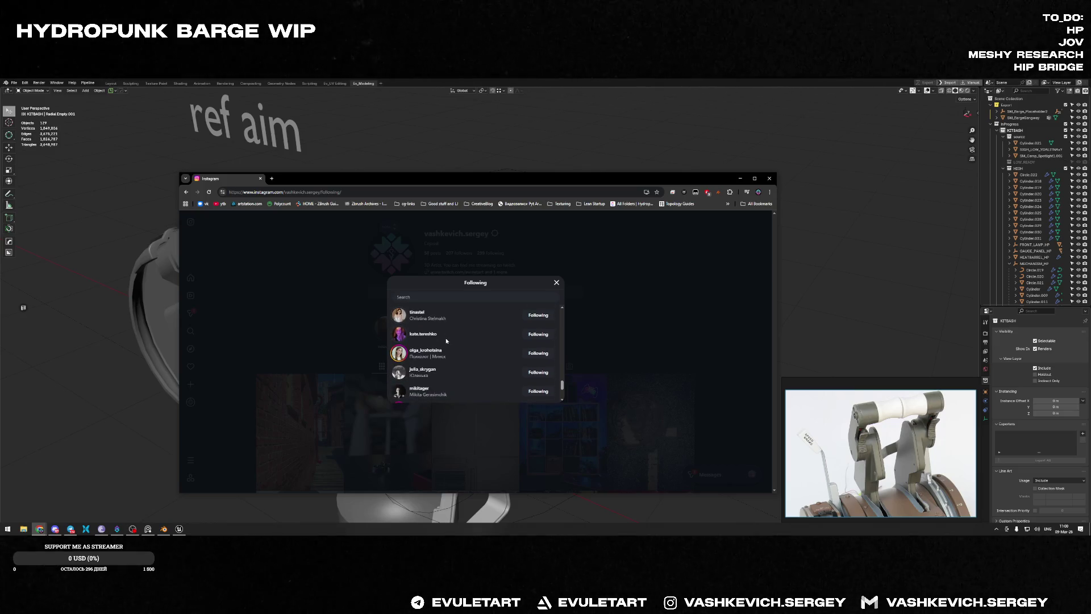
scroll(445, 337, down, 1)
scroll(445, 336, down, 1)
scroll(445, 337, down, 1)
scroll(445, 337, down, 1)
scroll(447, 335, down, 3)
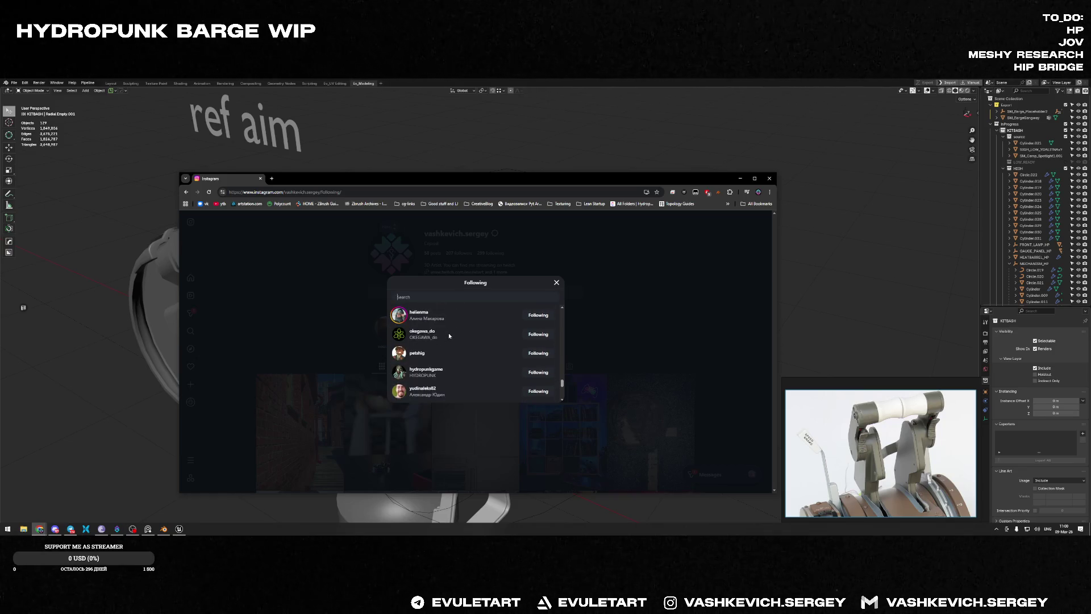
scroll(448, 332, down, 1)
scroll(448, 333, down, 1)
scroll(449, 333, down, 1)
scroll(448, 332, down, 1)
scroll(448, 333, down, 1)
scroll(447, 332, down, 1)
scroll(445, 332, down, 1)
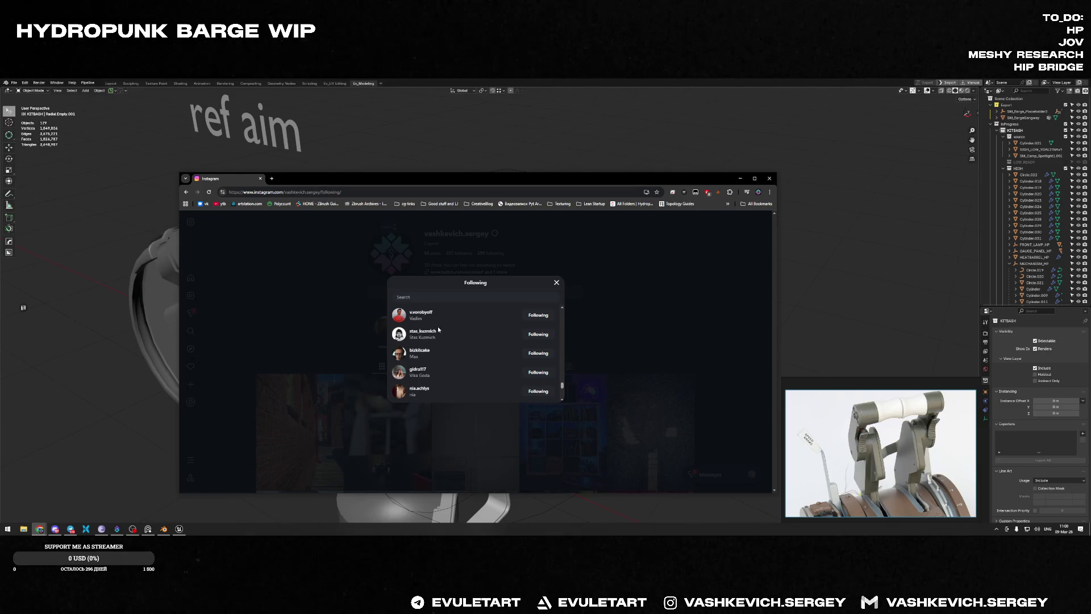
scroll(427, 343, down, 1)
scroll(455, 335, down, 1)
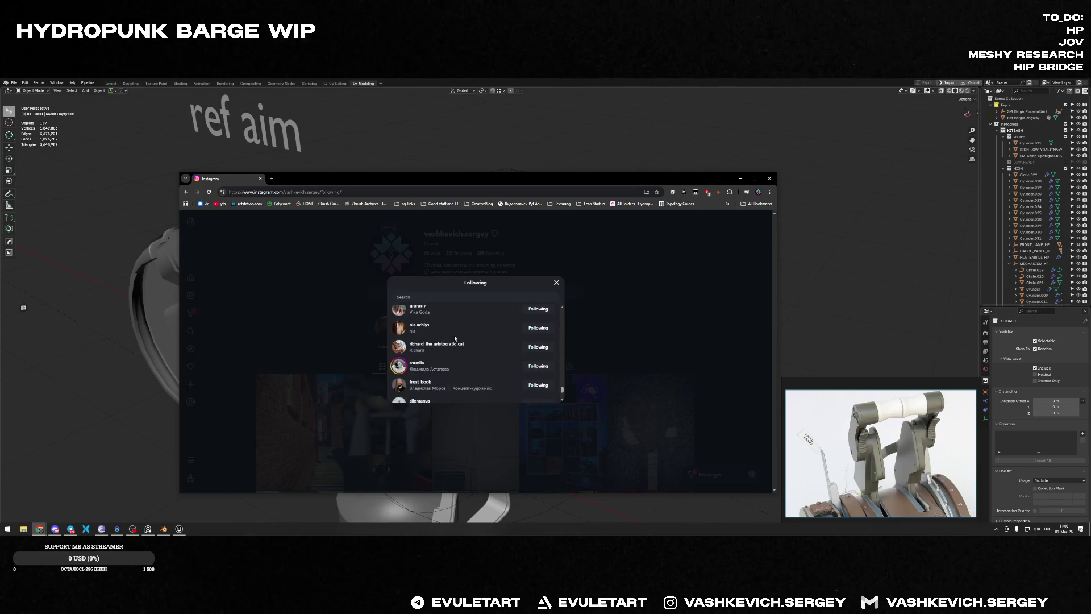
scroll(455, 335, down, 1)
scroll(453, 338, down, 1)
scroll(450, 344, down, 1)
scroll(451, 344, down, 1)
scroll(444, 323, down, 1)
scroll(470, 334, down, 1)
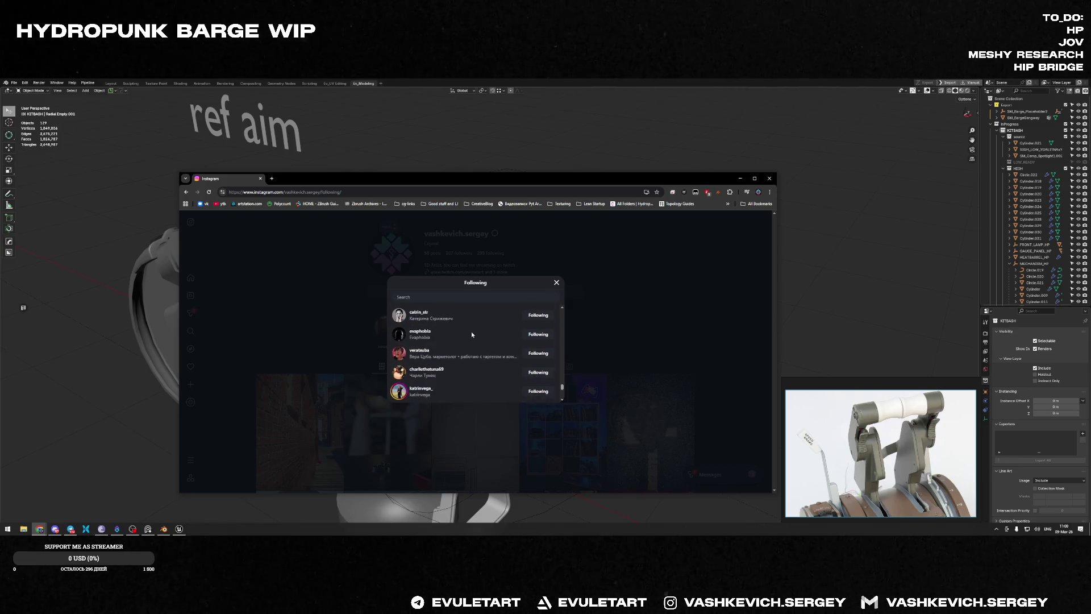
scroll(463, 340, down, 1)
scroll(457, 342, down, 1)
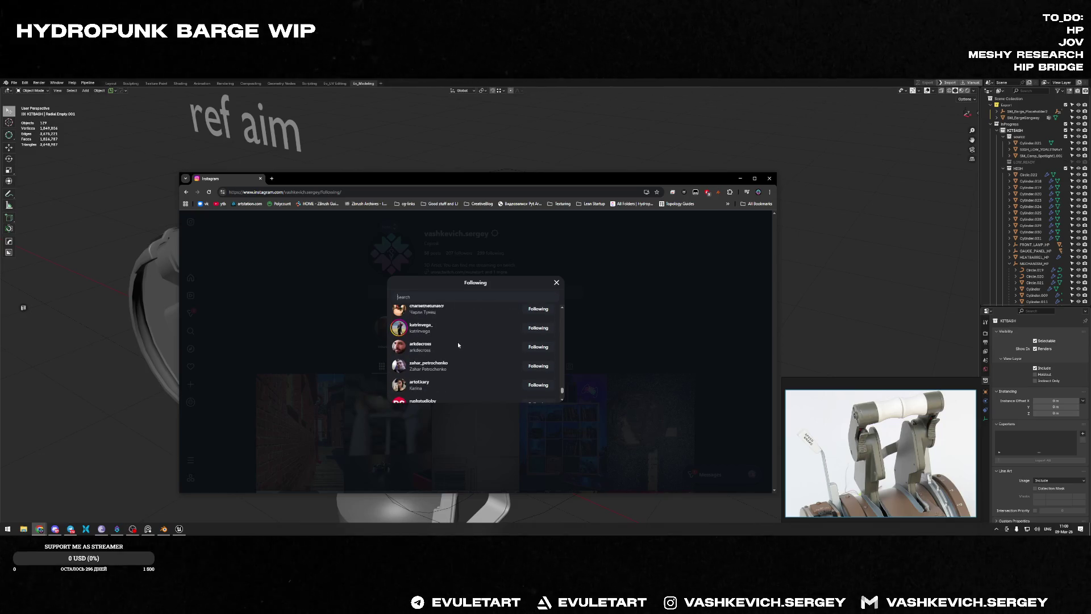
scroll(457, 342, down, 1)
scroll(458, 342, down, 1)
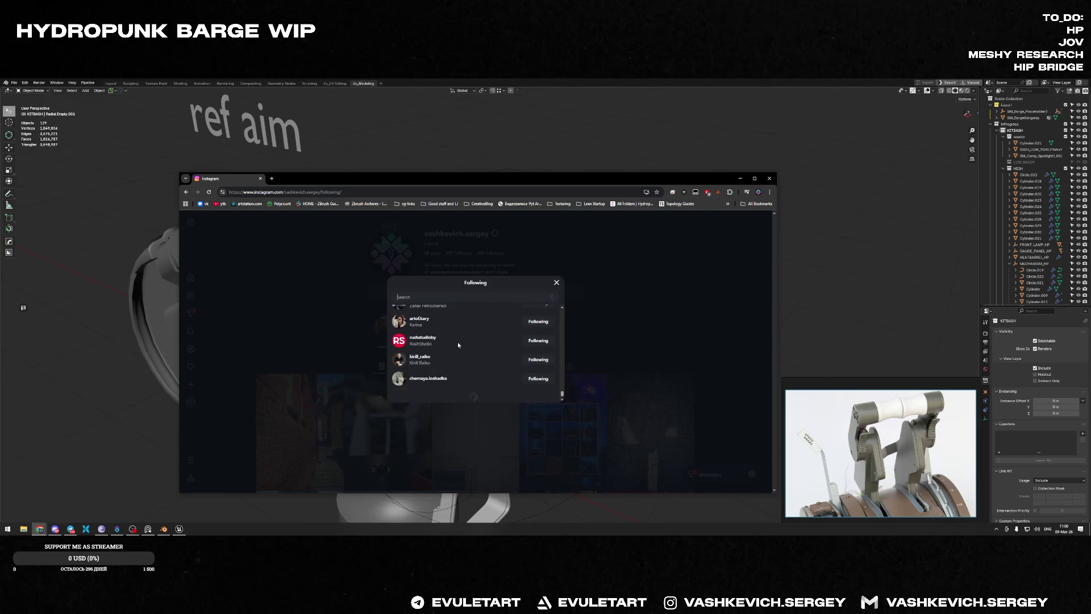
scroll(456, 342, down, 1)
scroll(456, 345, down, 1)
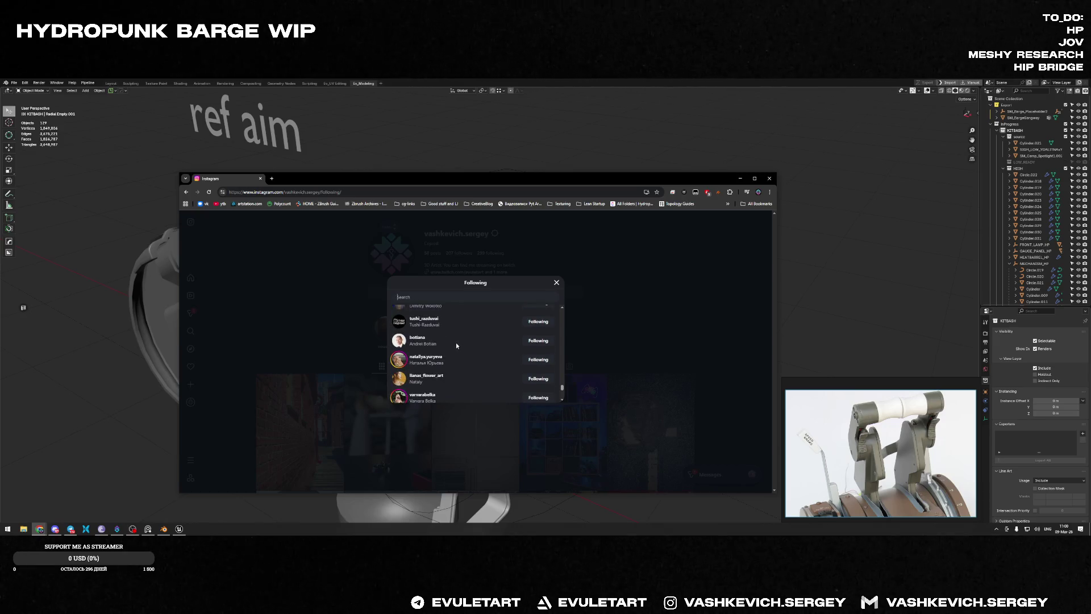
scroll(453, 344, down, 1)
scroll(452, 342, down, 1)
scroll(452, 343, down, 1)
scroll(452, 342, down, 1)
scroll(452, 342, down, 2)
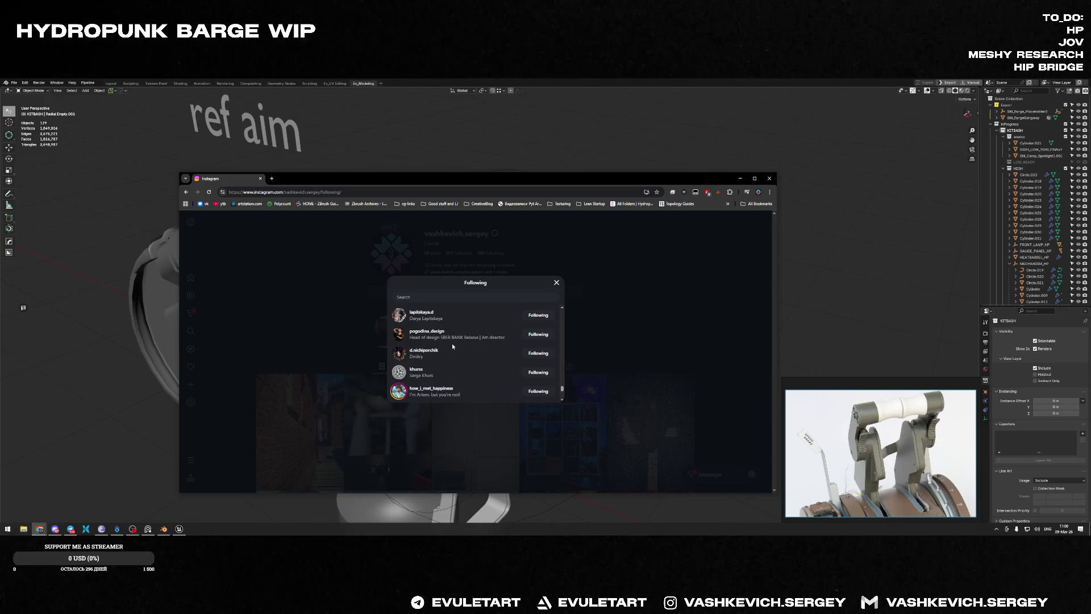
scroll(457, 349, down, 1)
scroll(457, 348, down, 1)
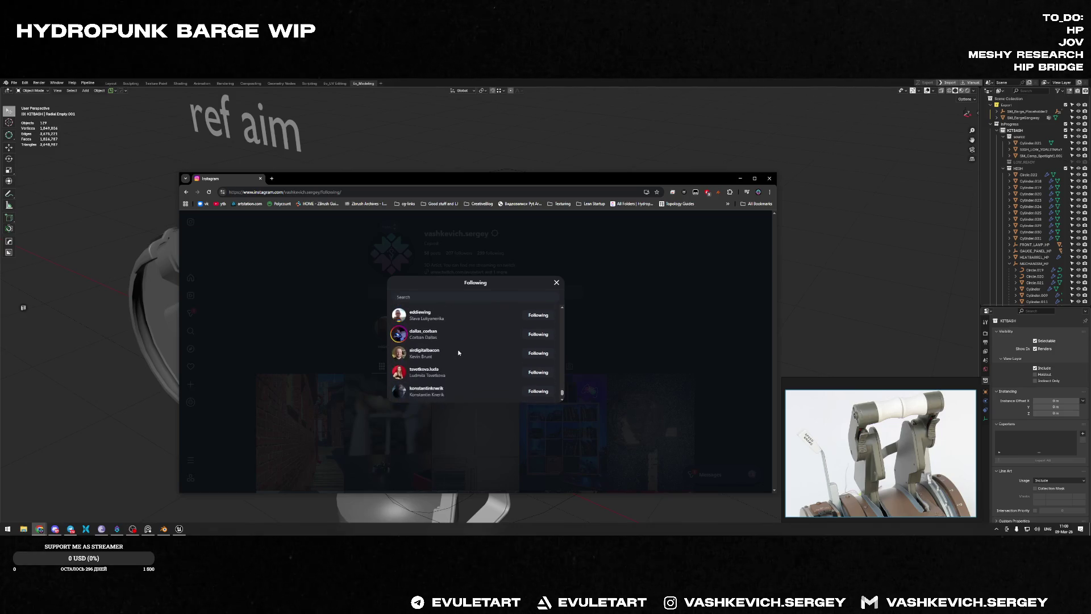
scroll(459, 355, down, 1)
scroll(459, 355, down, 1)
scroll(458, 351, down, 1)
scroll(459, 351, down, 1)
scroll(459, 350, down, 1)
scroll(460, 351, down, 1)
scroll(458, 350, down, 1)
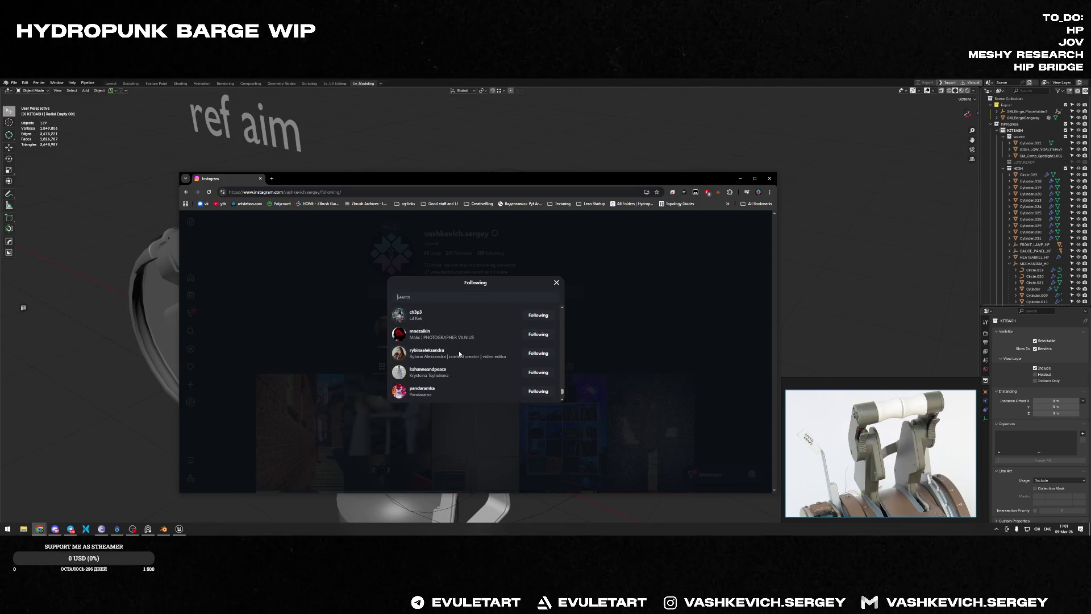
scroll(460, 353, down, 1)
scroll(459, 353, down, 1)
scroll(460, 354, down, 1)
scroll(457, 355, down, 1)
scroll(456, 354, down, 1)
scroll(444, 355, down, 1)
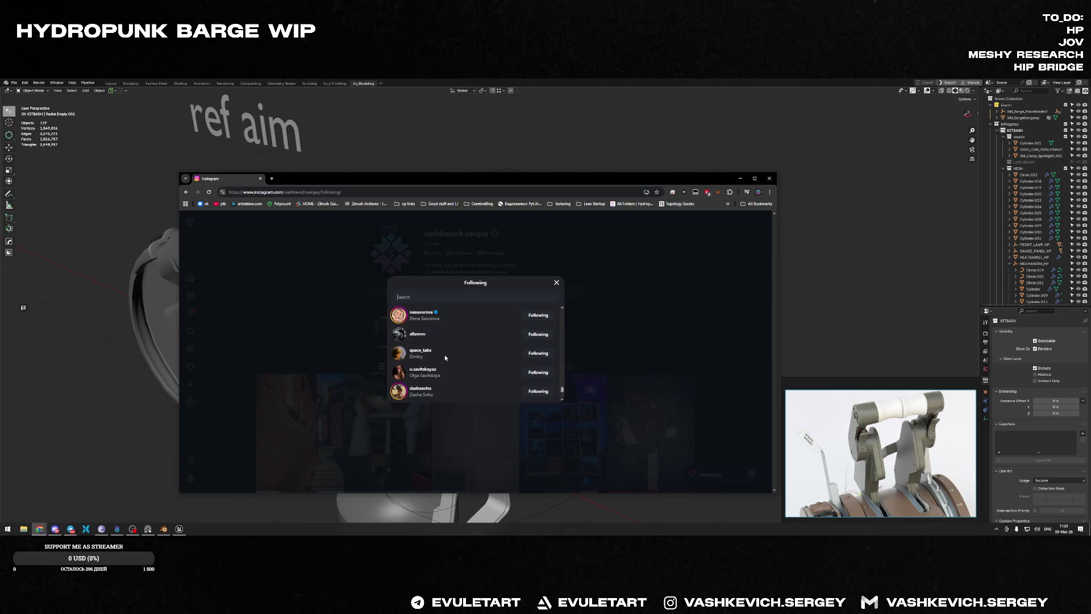
scroll(444, 354, down, 1)
scroll(431, 358, down, 1)
scroll(431, 358, down, 1)
scroll(431, 359, down, 1)
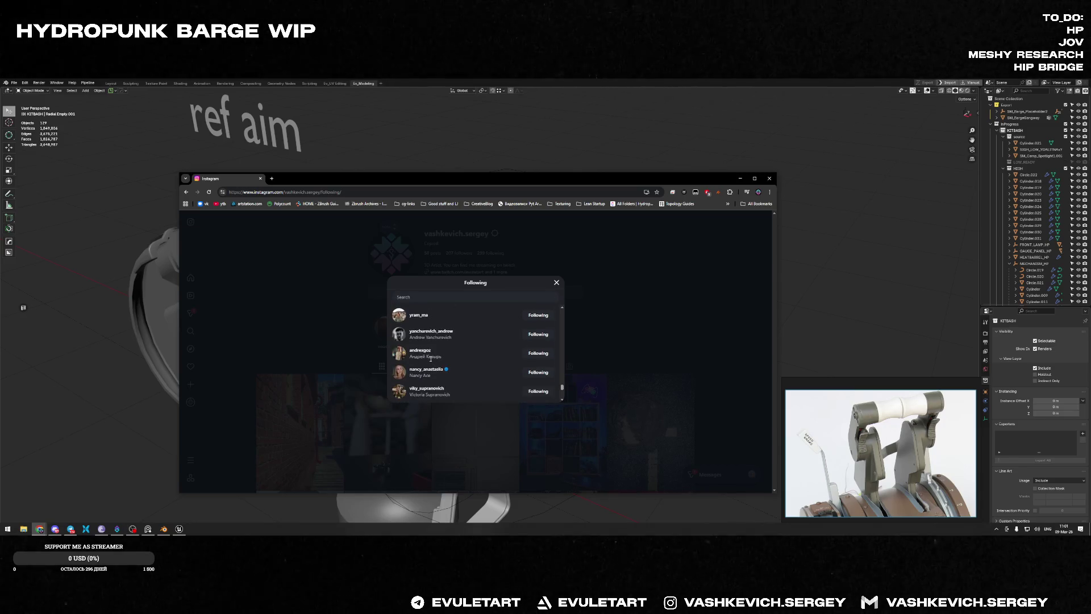
scroll(431, 359, down, 1)
scroll(446, 375, down, 1)
scroll(440, 372, down, 1)
scroll(441, 375, down, 1)
scroll(441, 375, down, 1)
scroll(441, 373, down, 1)
scroll(441, 372, down, 1)
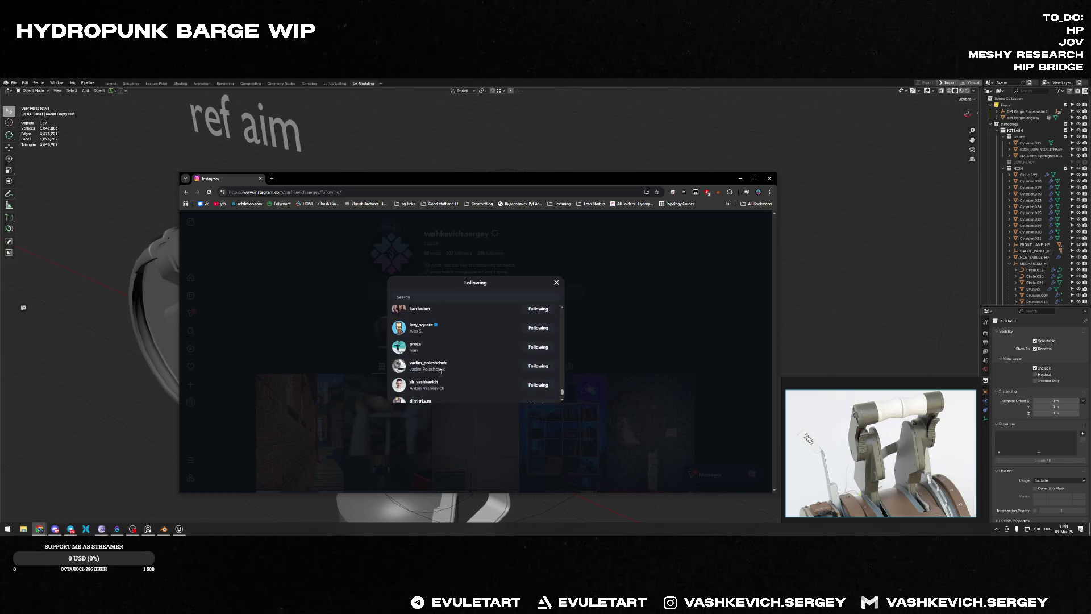
scroll(441, 371, down, 1)
scroll(440, 371, down, 1)
scroll(441, 371, down, 1)
scroll(440, 371, down, 1)
scroll(439, 371, down, 1)
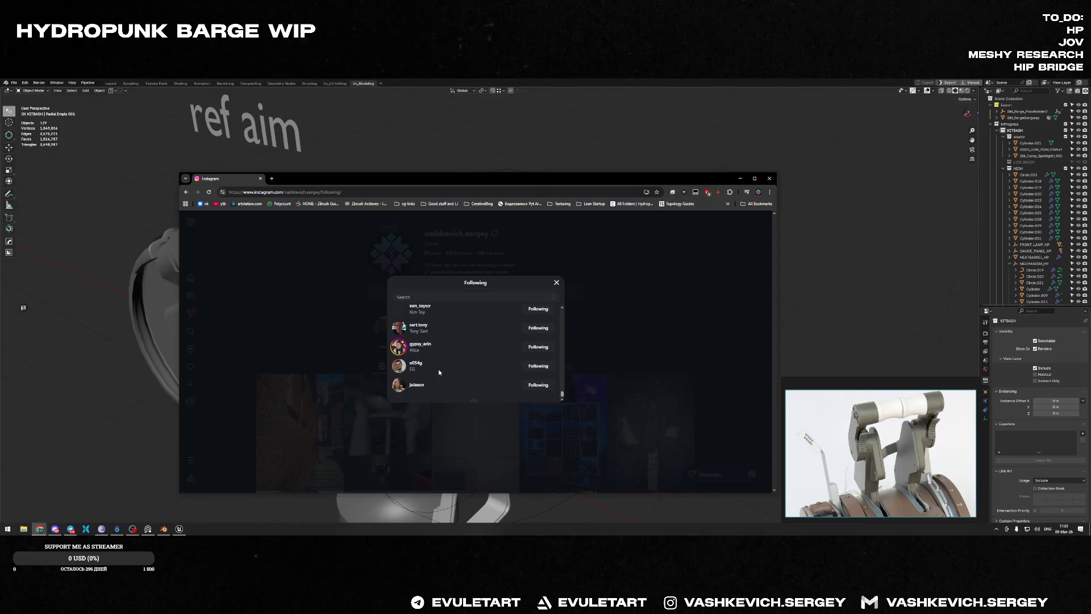
scroll(439, 369, down, 1)
scroll(439, 369, down, 1)
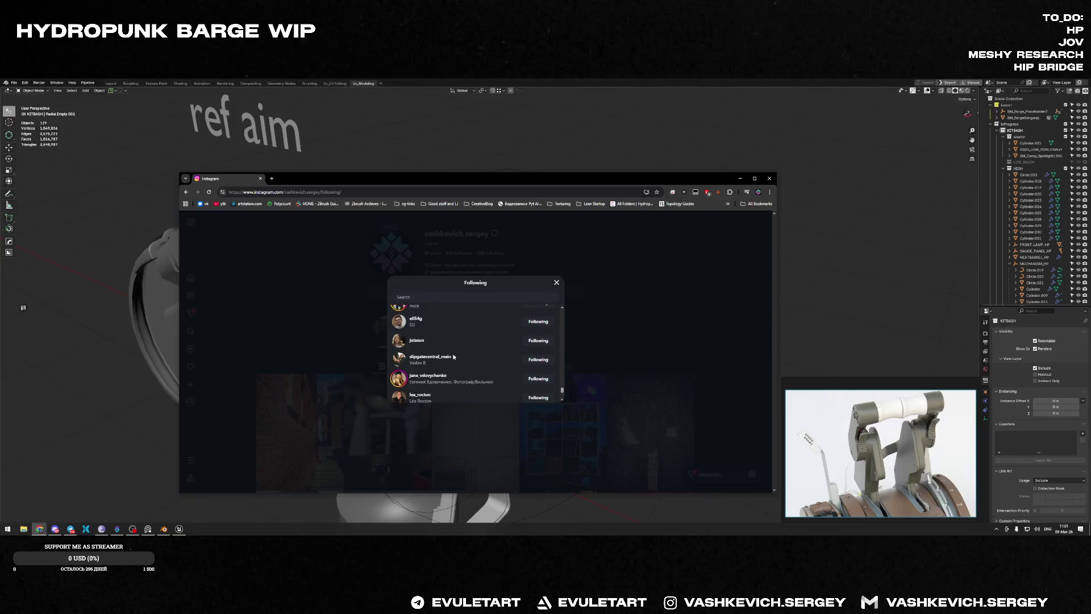
mouse_move(431, 357)
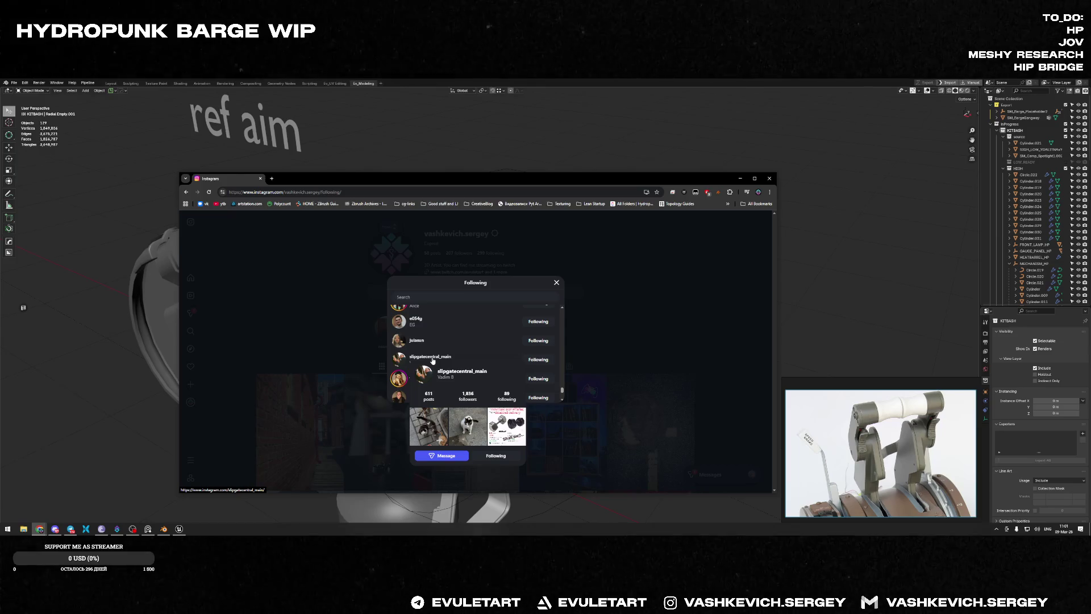
scroll(468, 353, down, 1)
scroll(469, 347, down, 1)
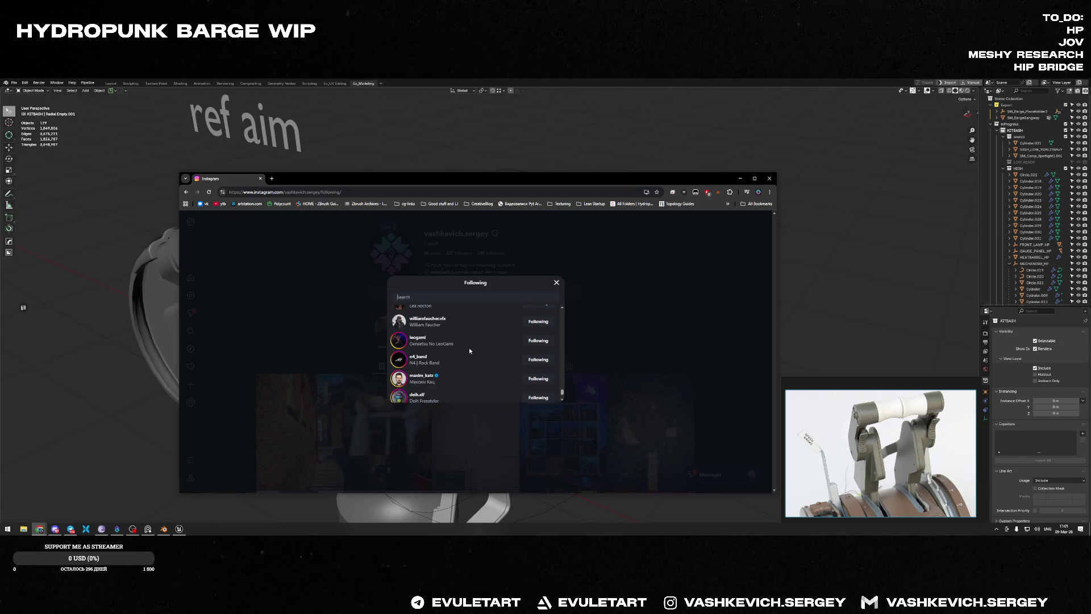
scroll(463, 351, down, 1)
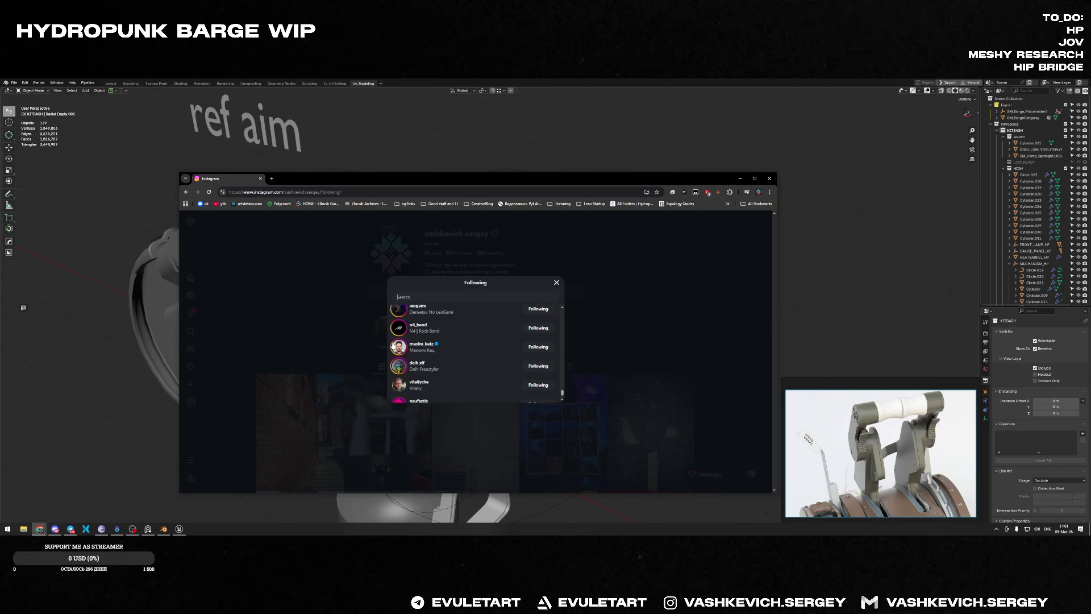
scroll(465, 346, down, 1)
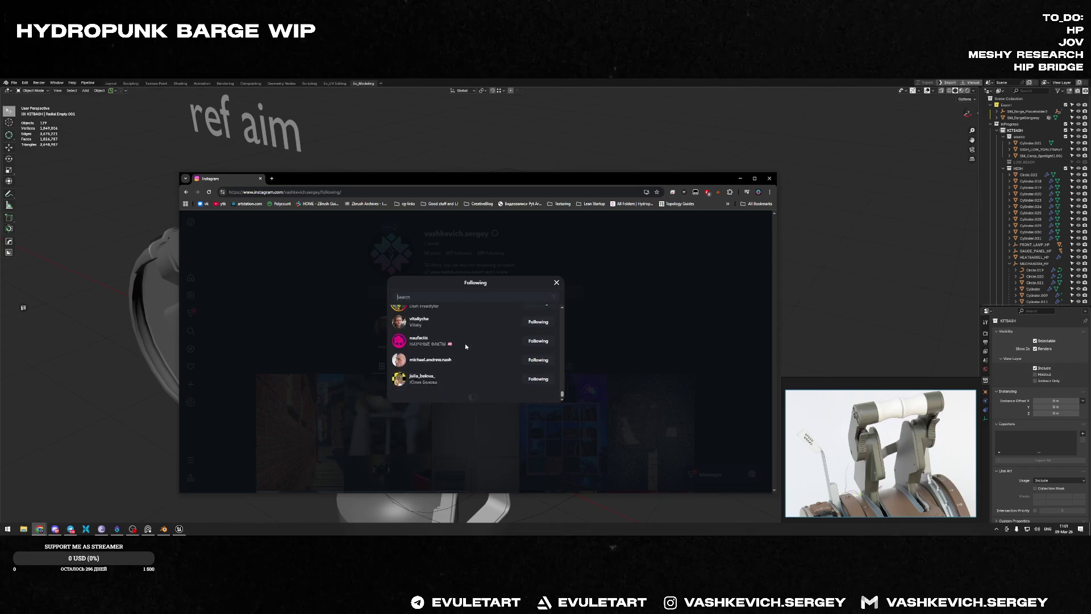
scroll(466, 346, down, 1)
scroll(465, 347, down, 1)
scroll(463, 344, down, 1)
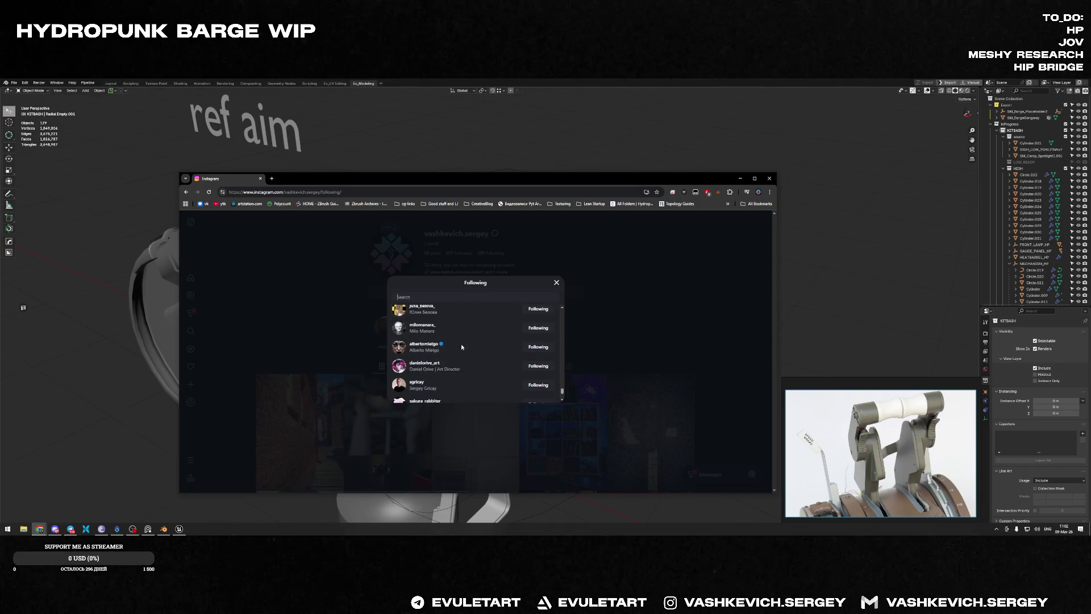
click(463, 344)
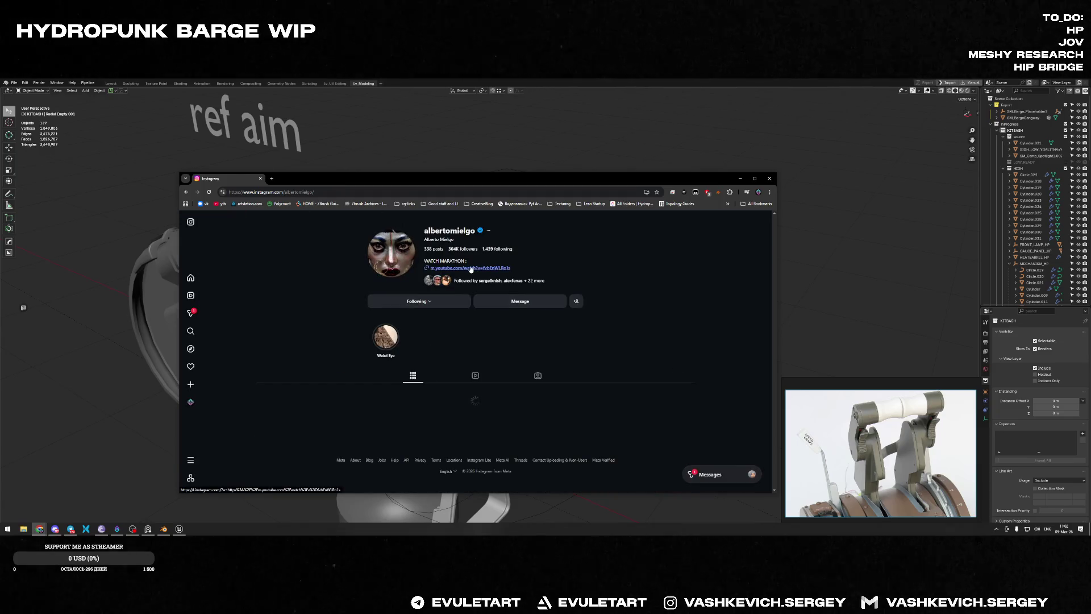
Step: Move and enlarge the browser, then open the soldier post from the artist's grid
drag(438, 176, 308, 82)
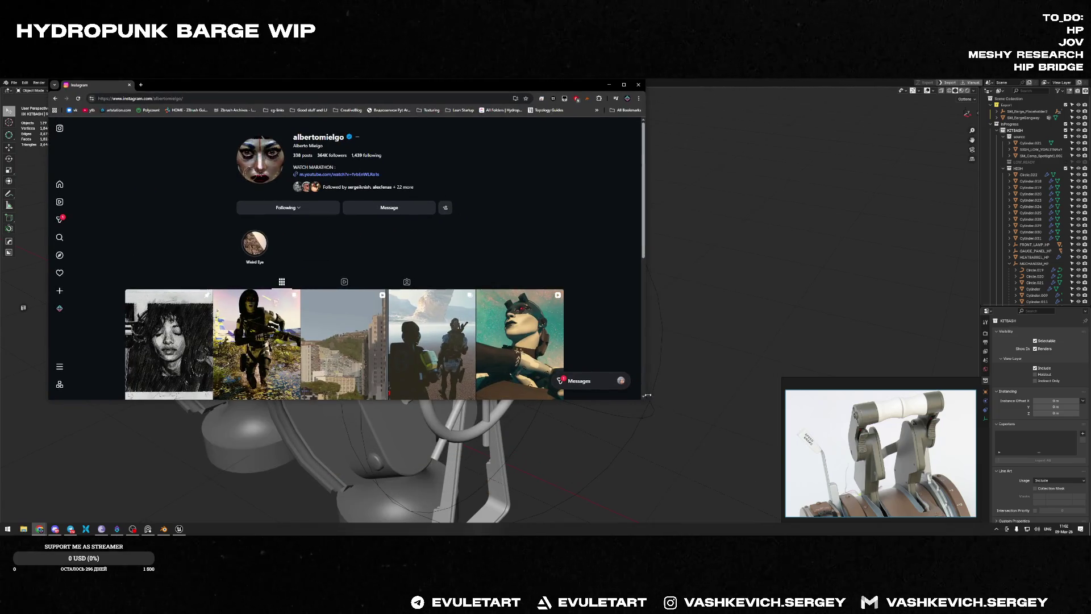
drag(643, 399, 838, 515)
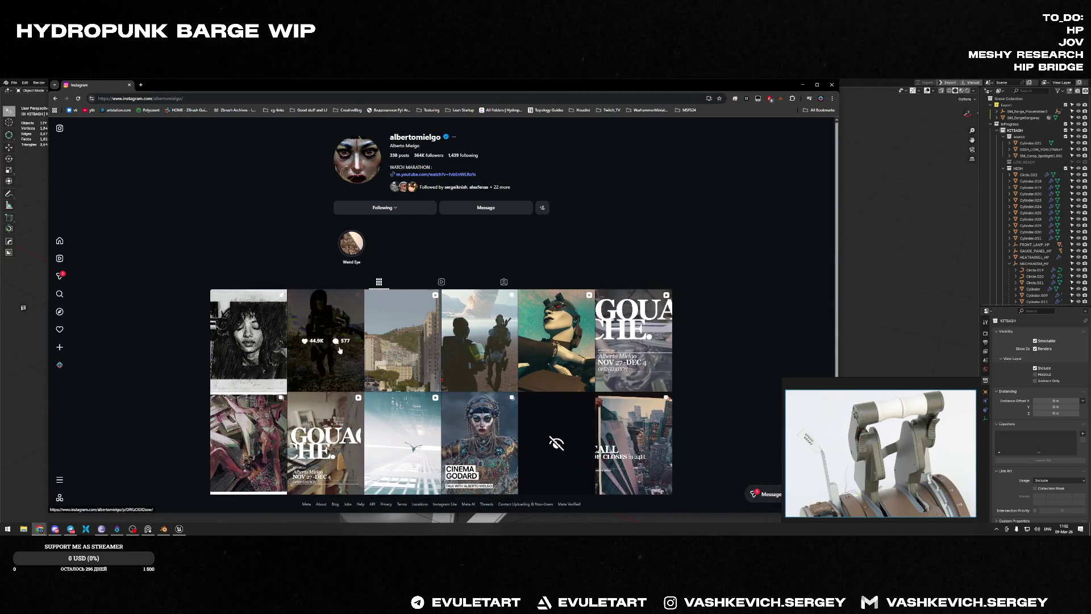
click(328, 341)
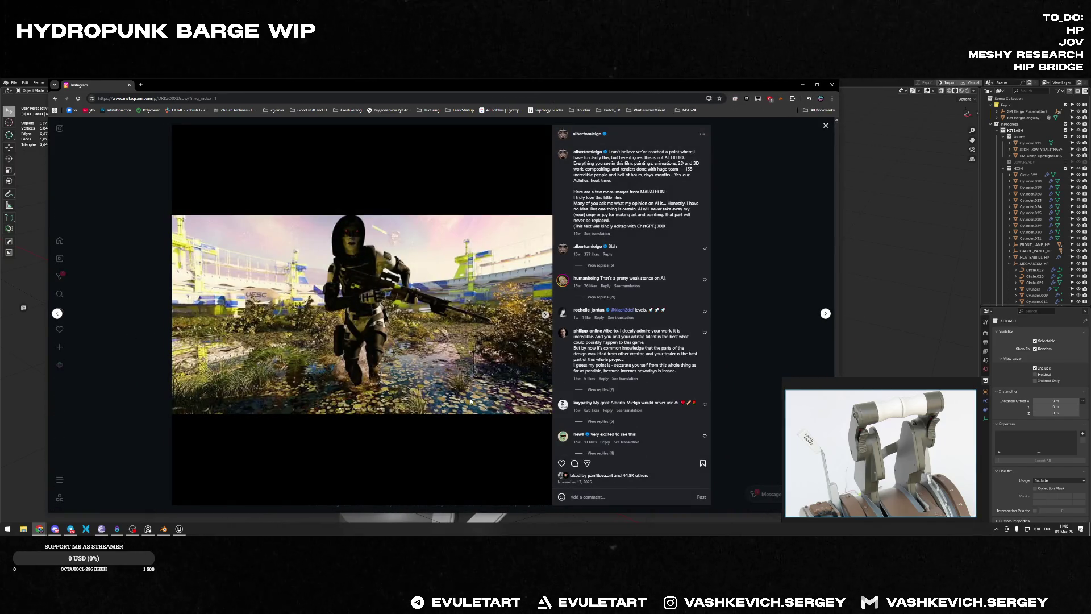
key(Right)
key(Right)
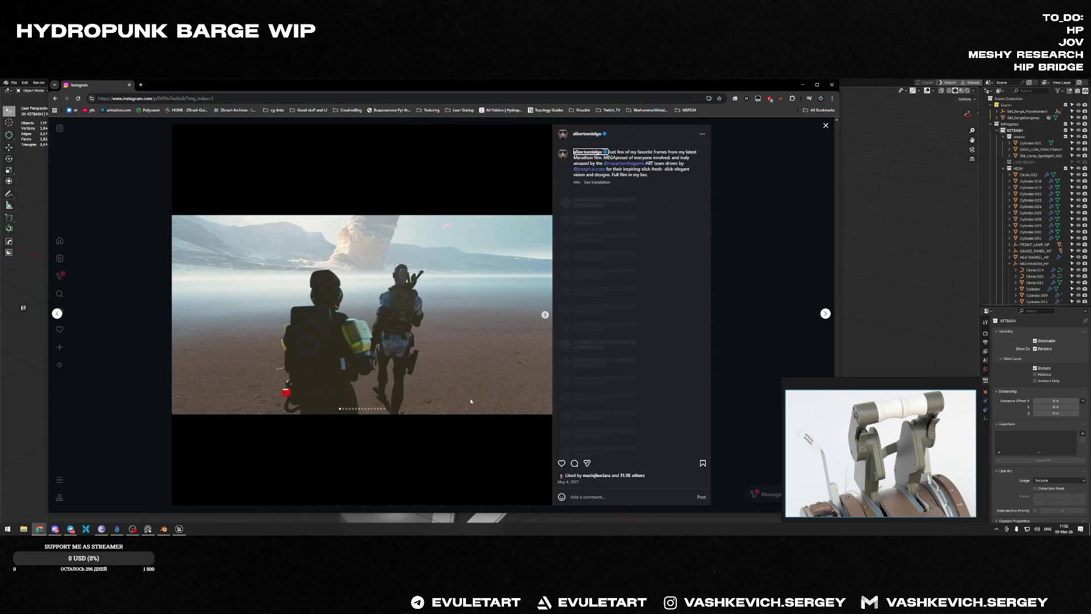
Step: Step through the post's slides to the tunnel interior, then go back to the yellow field slide
click(544, 314)
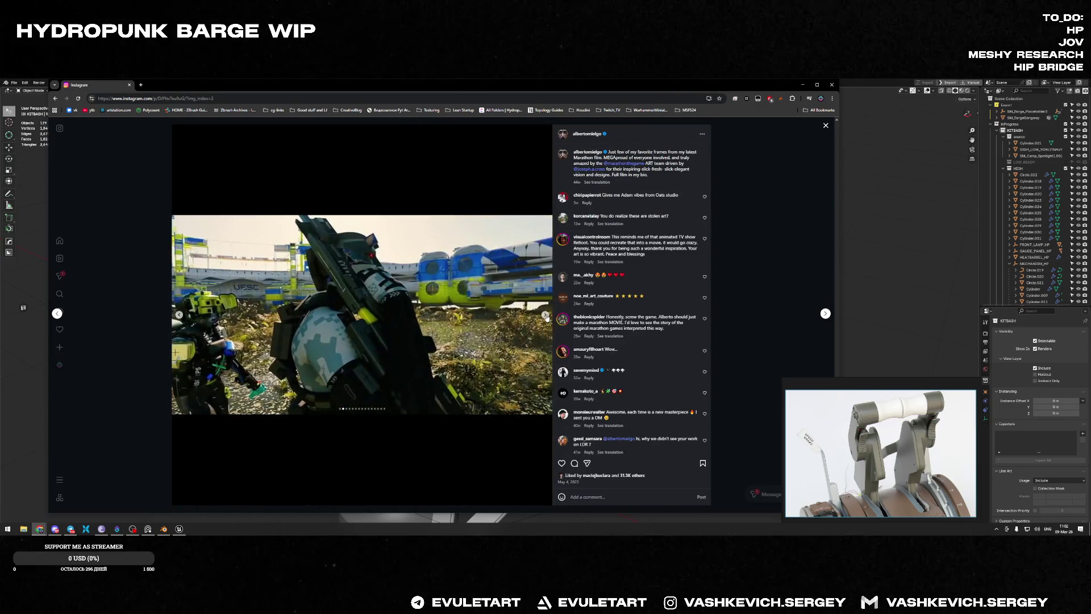
click(545, 313)
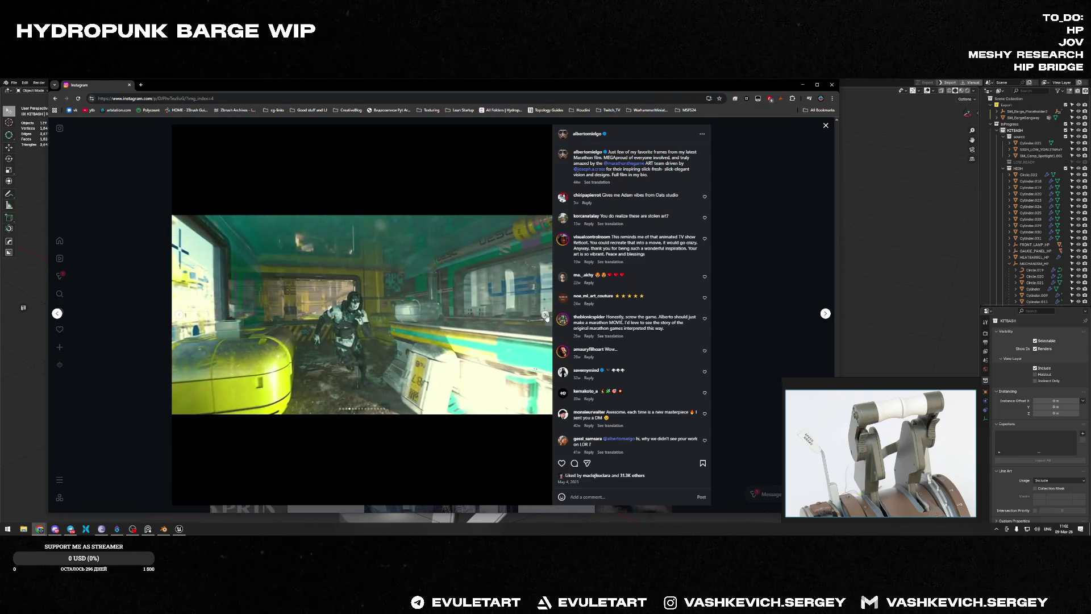
click(545, 314)
click(545, 314)
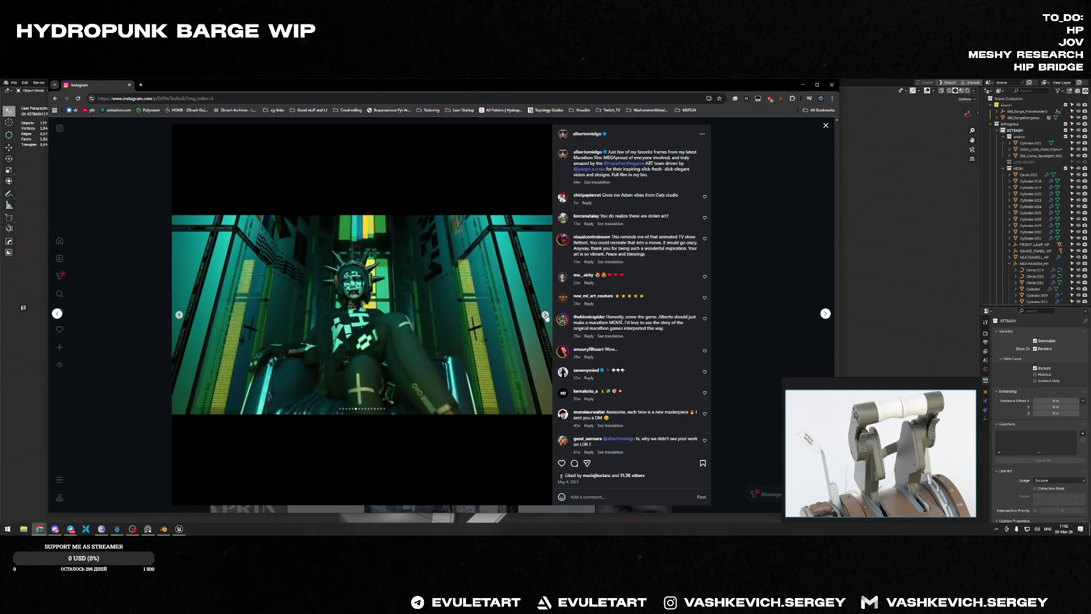
click(545, 314)
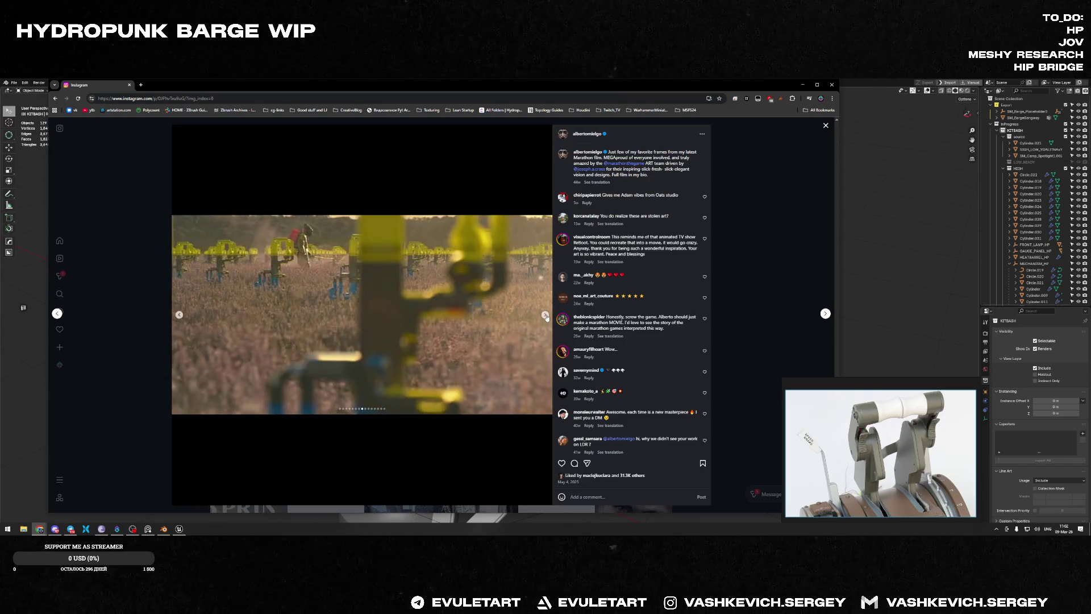
click(545, 315)
click(181, 314)
Step: Advance through the tunnel, desert, UESC building and robotic figure slides, then Alt+Tab back to Blender
click(545, 314)
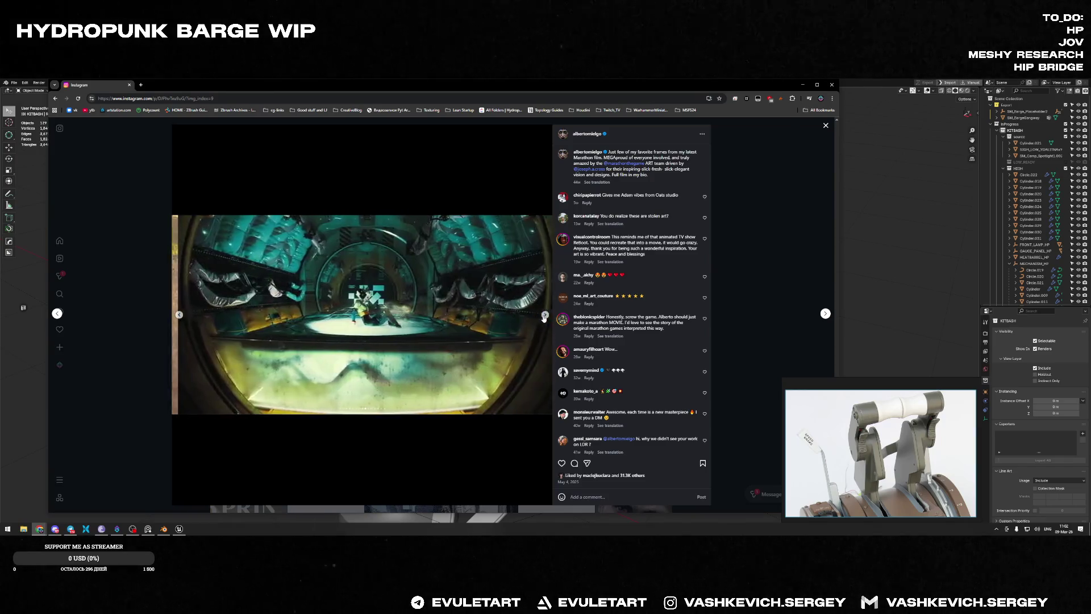
click(544, 315)
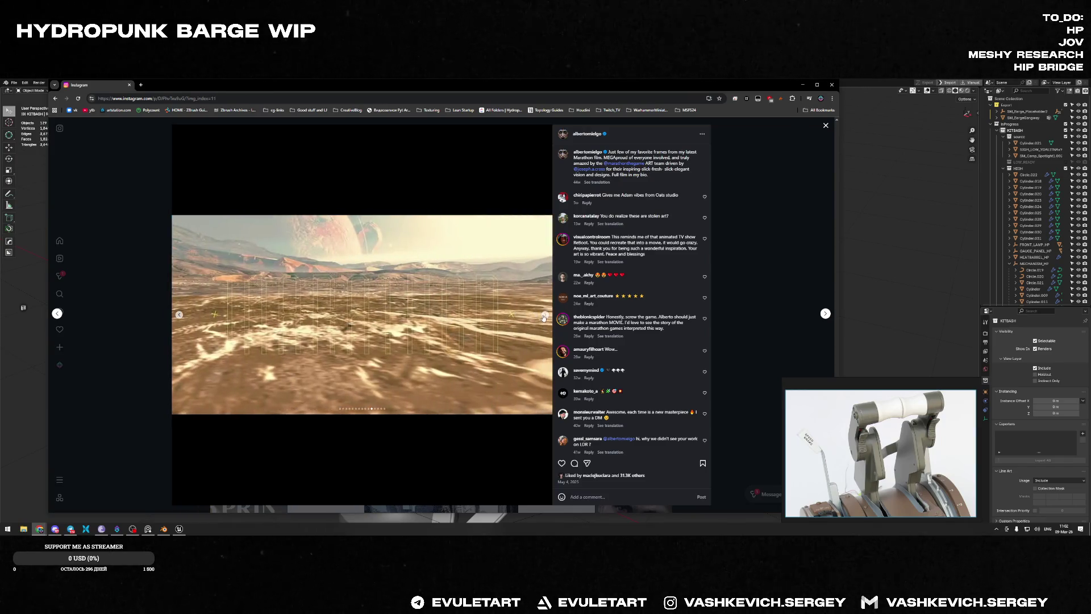
click(545, 315)
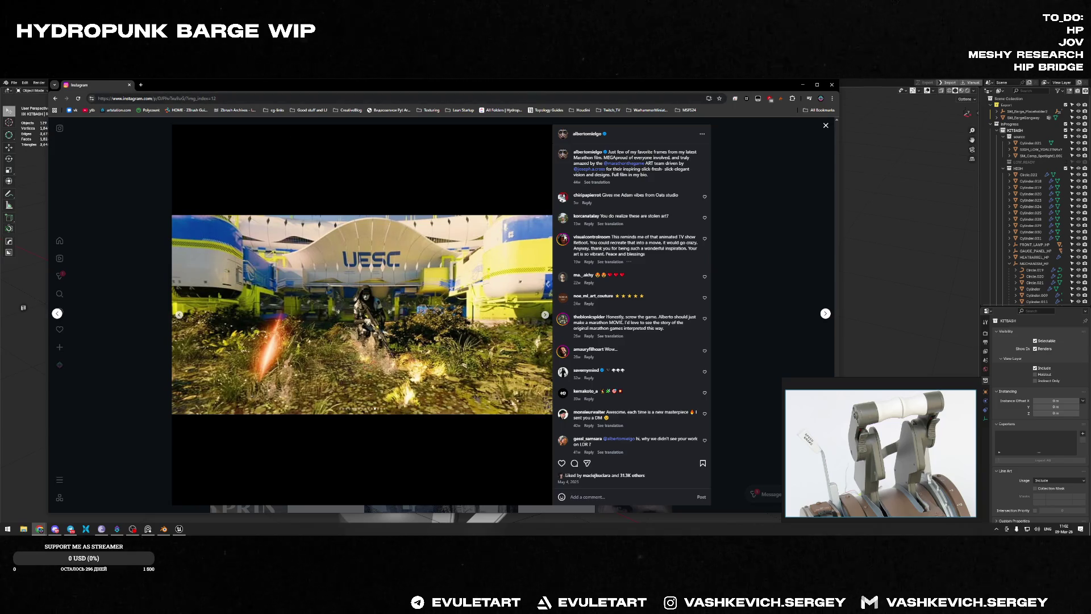
click(545, 315)
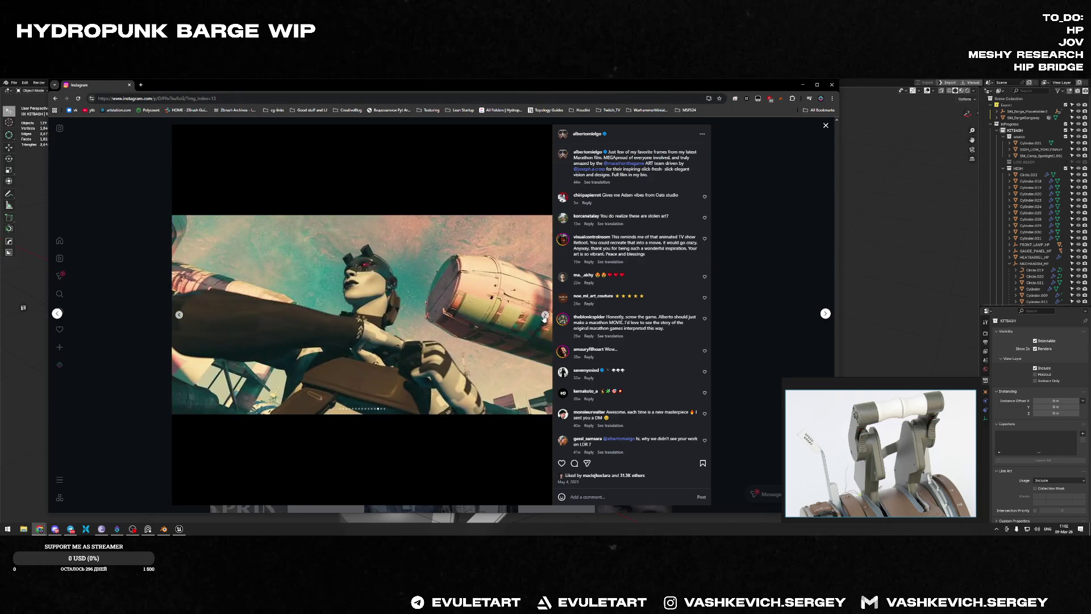
key(alt+Tab)
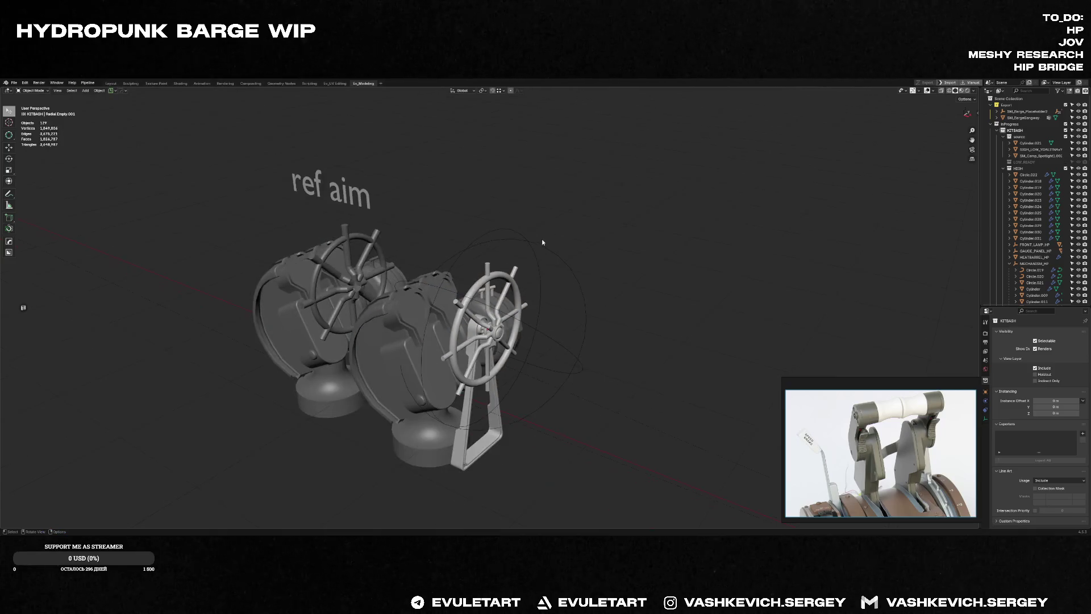
middle_drag(539, 239, 648, 277)
scroll(502, 349, up, 5)
mouse_move(502, 349)
middle_down()
mouse_move(418, 375)
mouse_move(433, 378)
mouse_move(529, 290)
mouse_move(522, 346)
mouse_move(513, 284)
mouse_move(537, 304)
mouse_move(424, 319)
mouse_move(466, 224)
mouse_move(460, 292)
mouse_move(567, 333)
mouse_move(541, 276)
middle_up()
scroll(536, 304, down, 5)
scroll(541, 277, up, 2)
scroll(541, 277, up, 2)
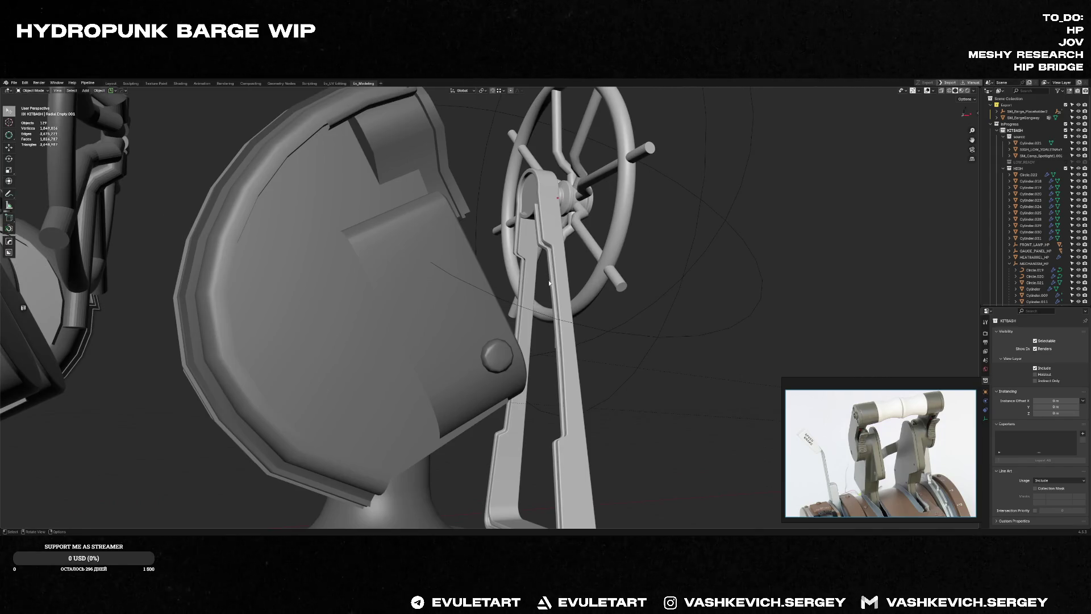
scroll(549, 282, down, 5)
mouse_move(457, 320)
middle_down()
mouse_move(481, 323)
mouse_move(430, 316)
mouse_move(404, 357)
mouse_move(573, 311)
middle_up()
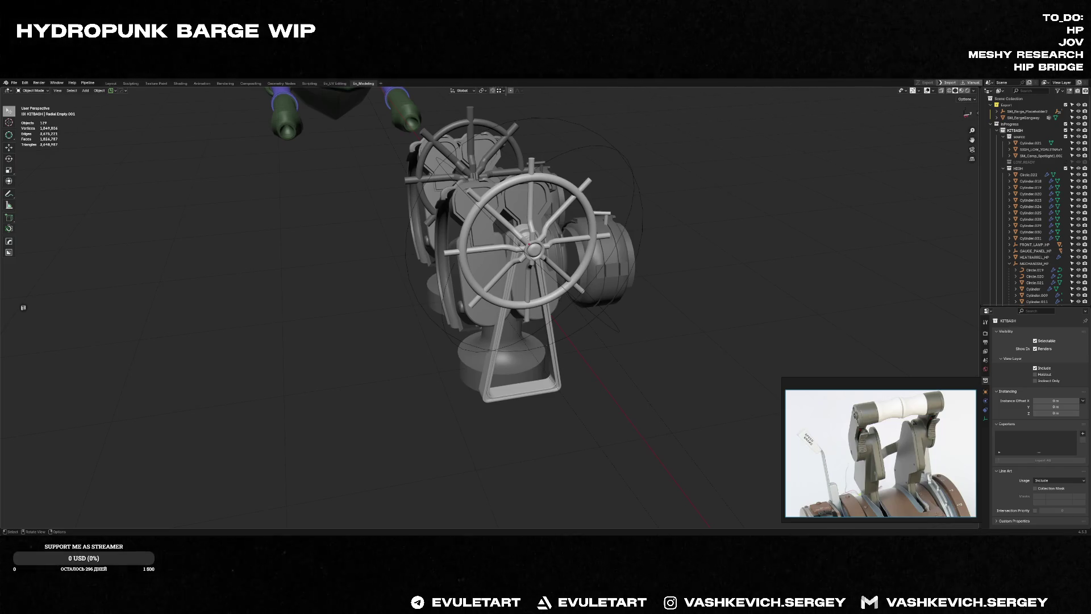
middle_drag(791, 361, 548, 217)
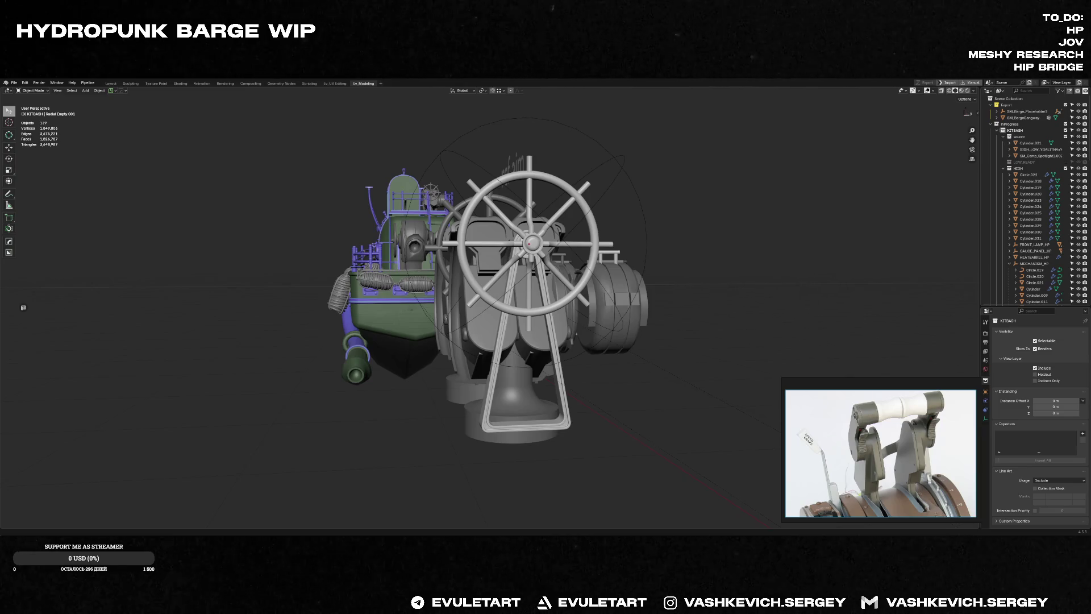
mouse_move(635, 360)
middle_down()
mouse_move(615, 387)
mouse_move(719, 224)
middle_up()
Step: Add a new cylinder from the Shift+A menu and raise its Vertices count for a smoother shape
key(shift+a)
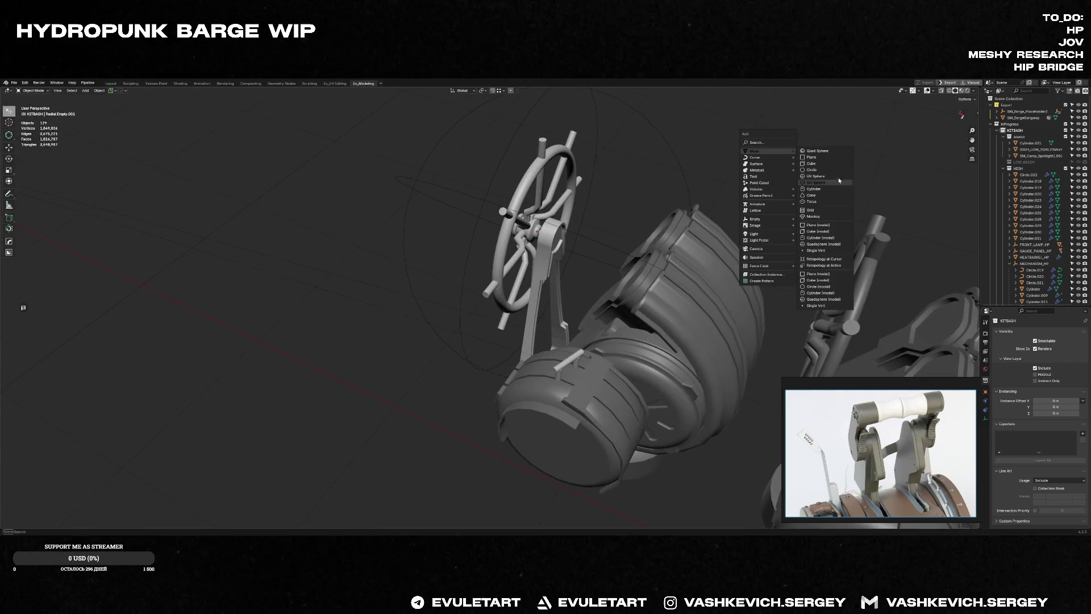
click(814, 188)
scroll(495, 275, down, 3)
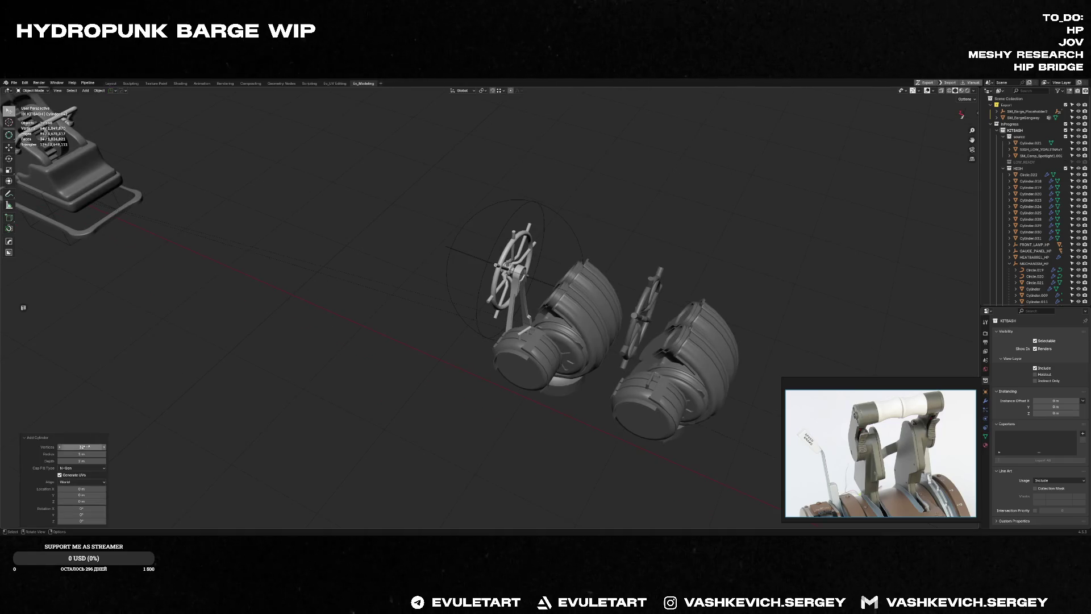
drag(83, 446, 102, 447)
mouse_move(543, 317)
middle_down()
mouse_move(605, 282)
mouse_move(321, 351)
middle_up()
Step: Frame the cylinder, then box-select the two control assemblies and frame them
key(KP_Decimal)
scroll(370, 370, down, 3)
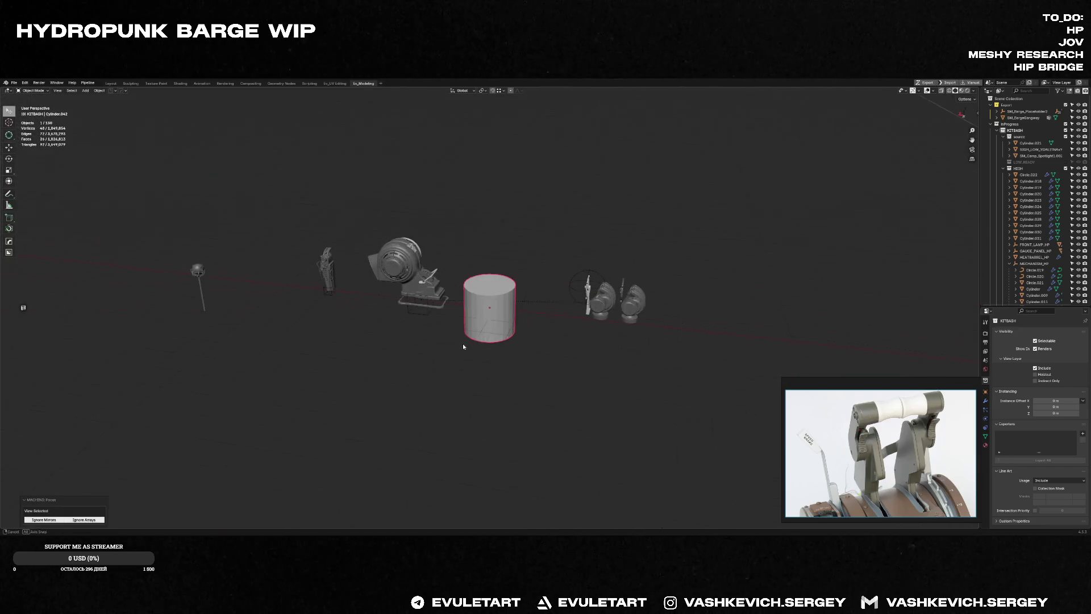
mouse_move(615, 241)
mouse_down()
mouse_move(694, 224)
mouse_move(606, 470)
mouse_up()
key(KP_Decimal)
scroll(618, 383, down, 2)
Step: From a top-down view, select and rotate the lower box piece of the assembly
key(KP_Decimal)
key(KP_7)
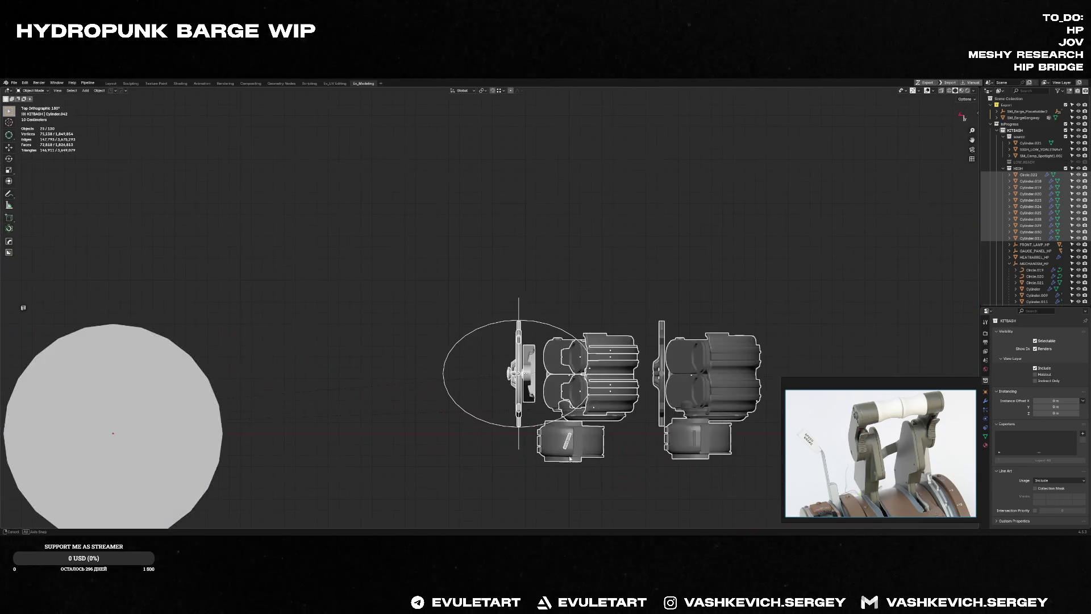
scroll(641, 483, up, 4)
click(572, 379)
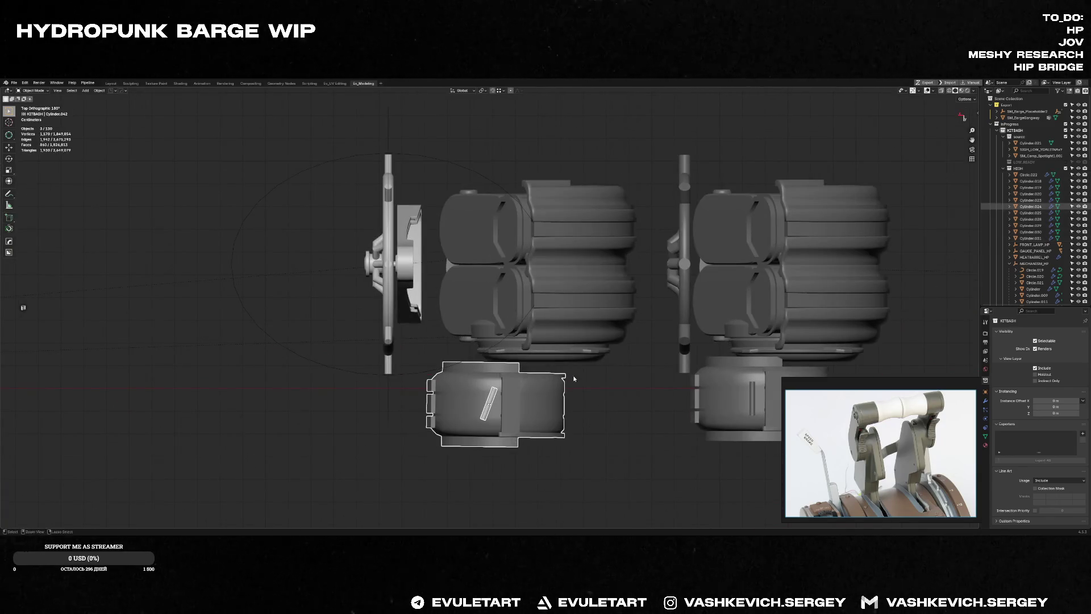
key(r)
click(437, 245)
mouse_move(436, 245)
middle_down()
mouse_move(560, 393)
mouse_move(587, 348)
middle_up()
key(KP_7)
scroll(541, 401, down, 3)
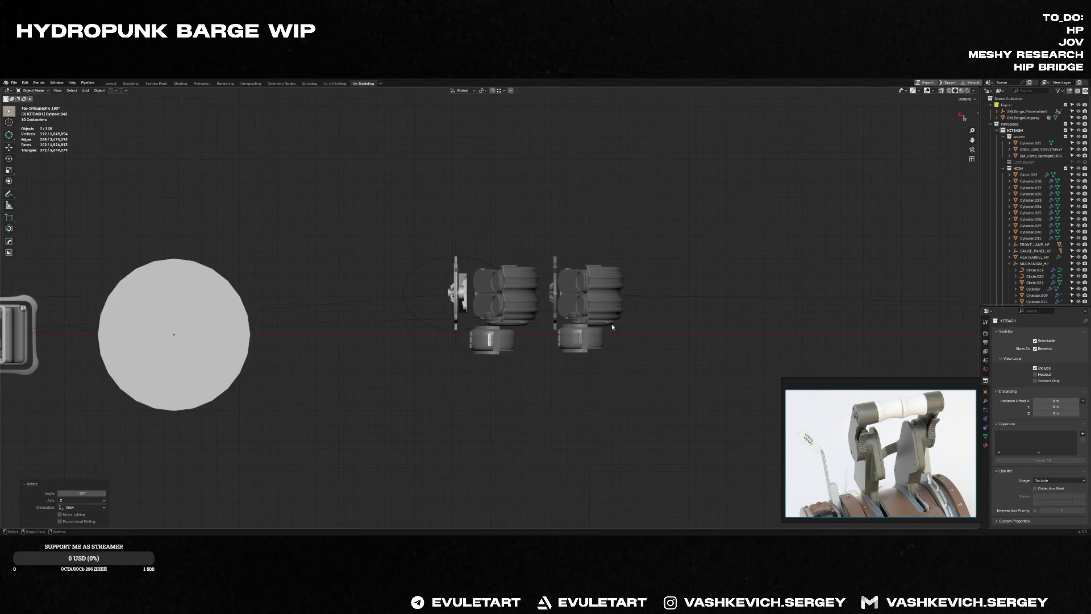
Step: Box-select and hide the right-hand assembly, then delete the leftover reference object
drag(661, 200, 547, 421)
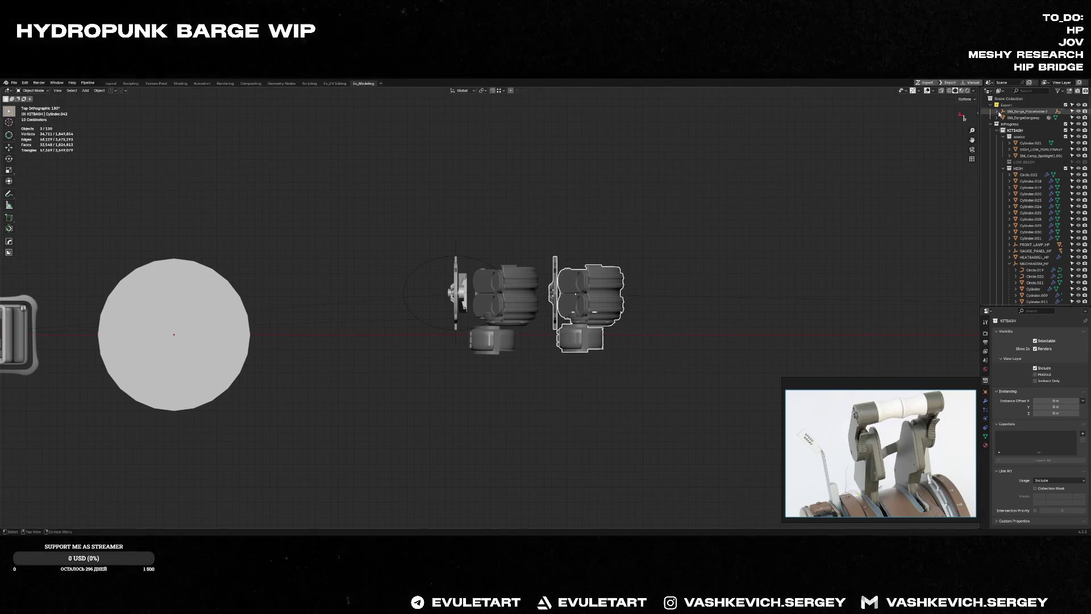
key(h)
mouse_move(508, 335)
middle_down()
mouse_move(548, 373)
mouse_move(621, 288)
middle_up()
click(607, 320)
key(x)
click(562, 354)
middle_drag(563, 354, 578, 345)
Step: Save the scene, unhide the cylinder and start rotating it from a front view
key(ctrl+s)
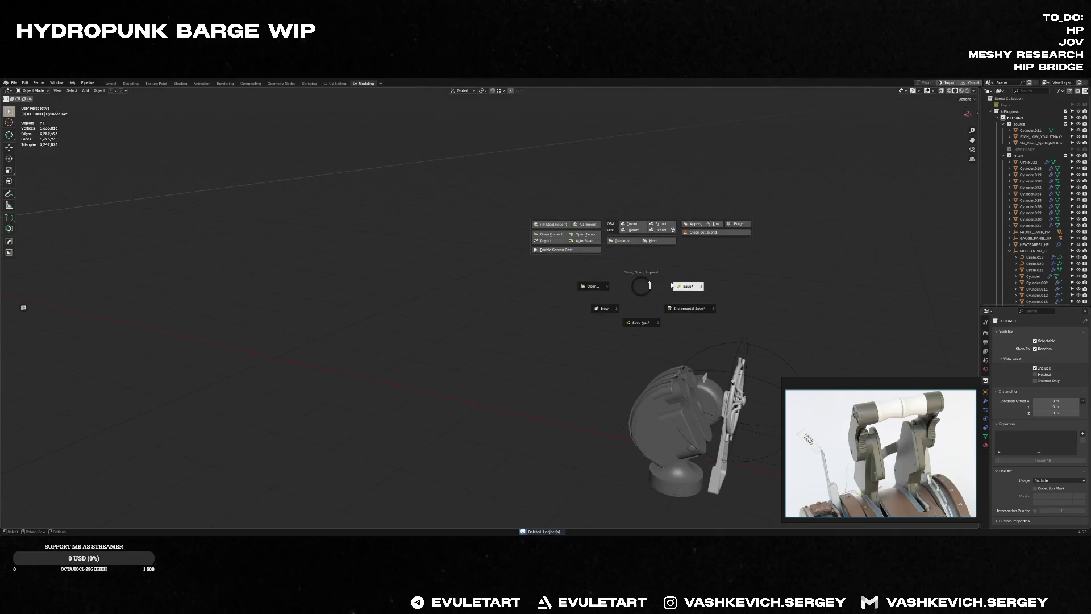
click(674, 286)
key(alt+h)
mouse_move(684, 346)
middle_down()
mouse_move(648, 362)
mouse_move(659, 339)
middle_up()
scroll(643, 368, down, 3)
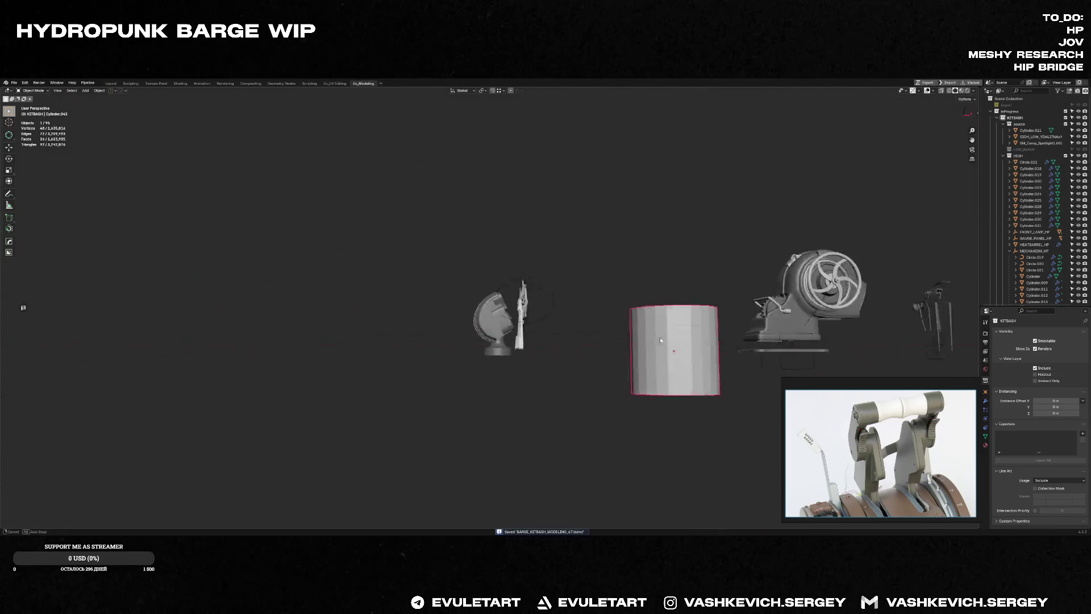
key(r)
key(KP_1)
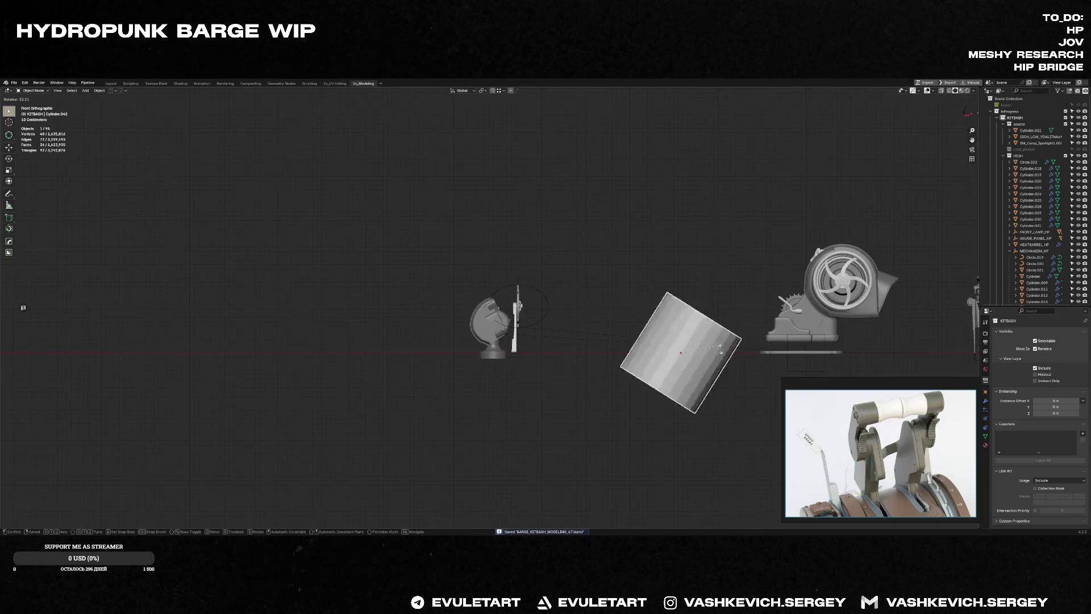
Step: Confirm the cylinder's upright rotation and move it along X and Z beside the lever rod
click(720, 350)
key(g)
key(x)
key(Return)
key(g)
key(z)
Step: Shrink the cylinder in the right side view and shift it along Y toward the wheel
key(KP_Decimal)
key(KP_3)
key(s)
click(471, 339)
key(KP_Decimal)
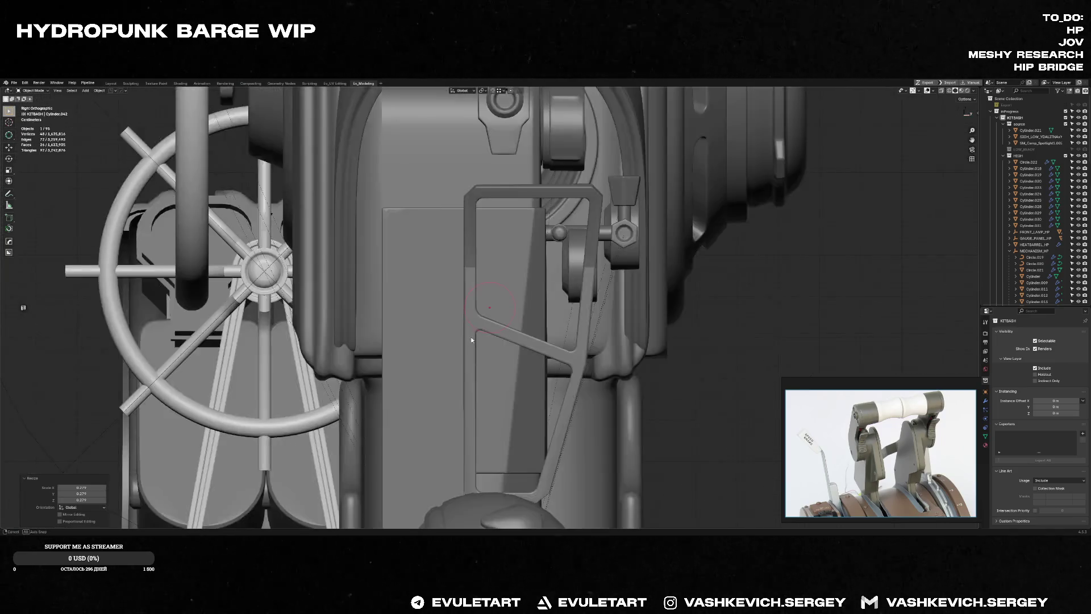
middle_drag(471, 340, 530, 310)
key(g)
key(y)
click(315, 287)
Step: Nudge the cylinder along X in front view so it seats against the lever
mouse_move(316, 287)
middle_down()
mouse_move(317, 334)
mouse_move(308, 324)
middle_up()
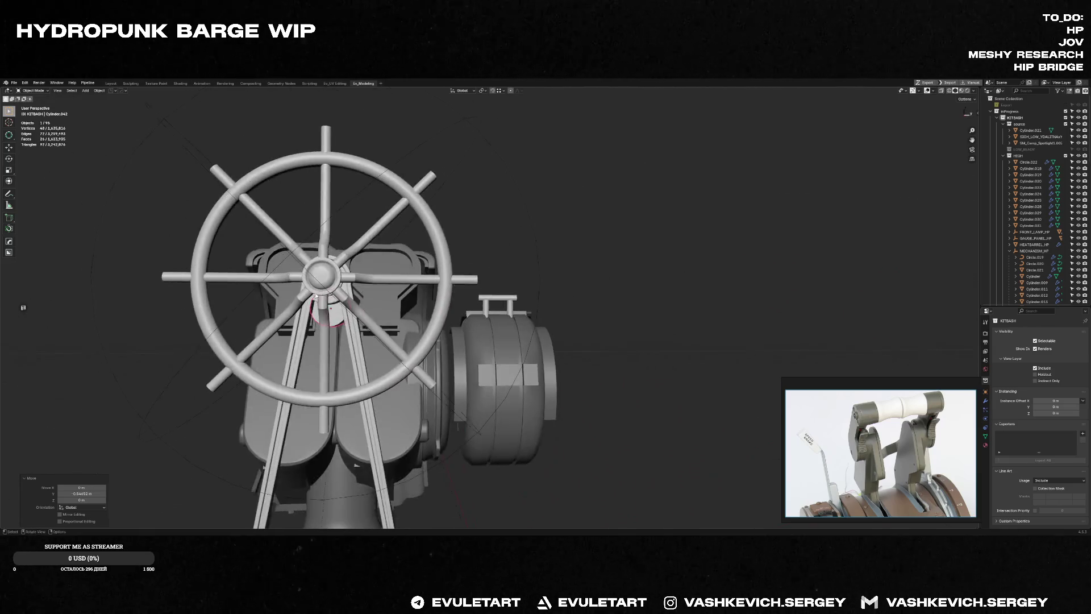
key(g)
key(Escape)
key(f)
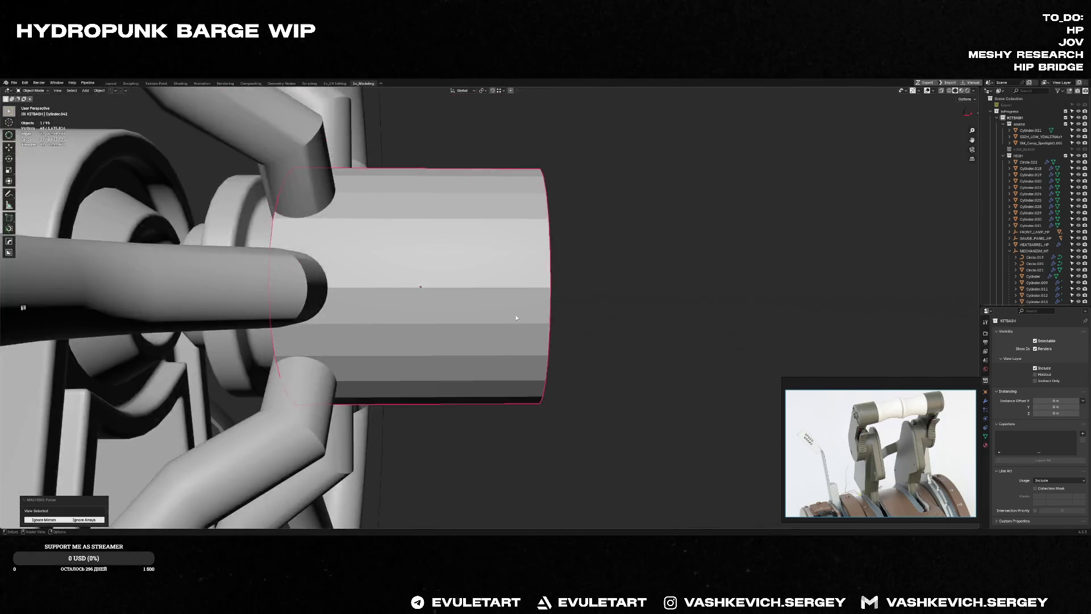
middle_drag(403, 285, 578, 314)
key(KP_1)
key(g)
key(x)
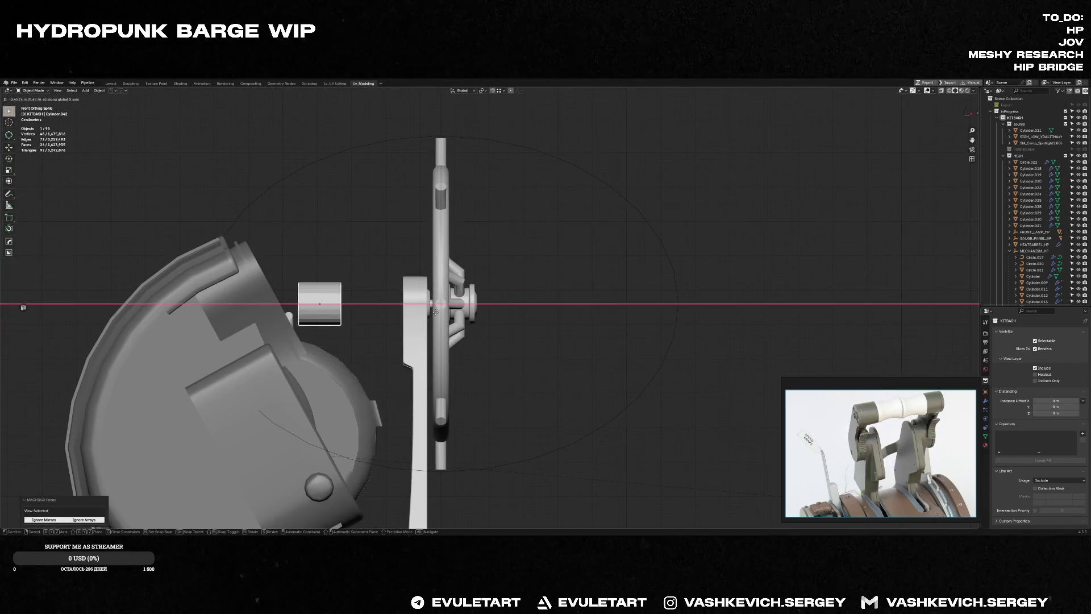
click(491, 316)
scroll(491, 315, down, 4)
Step: Box-select the whole wheel assembly, shift it along X, and enter Edit Mode
drag(574, 186, 445, 510)
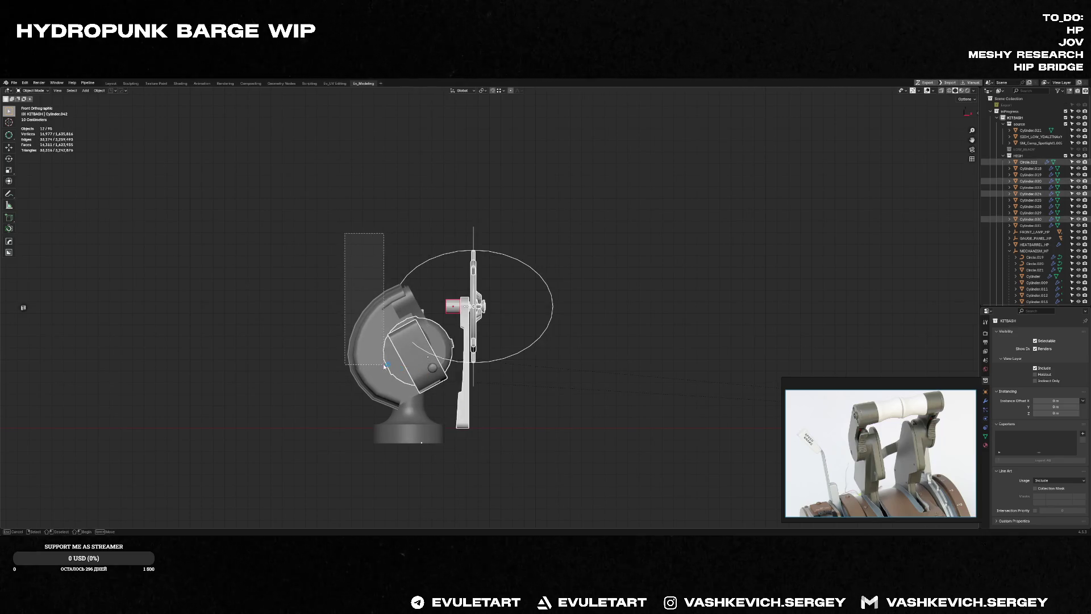
key(g)
key(x)
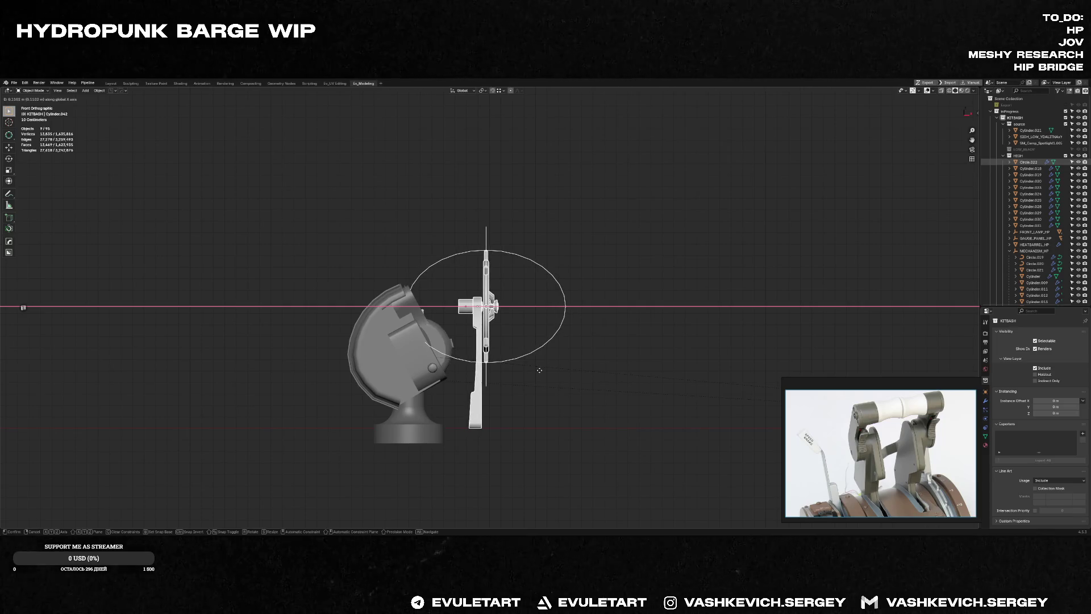
click(540, 371)
scroll(530, 341, up, 1)
scroll(516, 307, up, 2)
scroll(506, 285, up, 2)
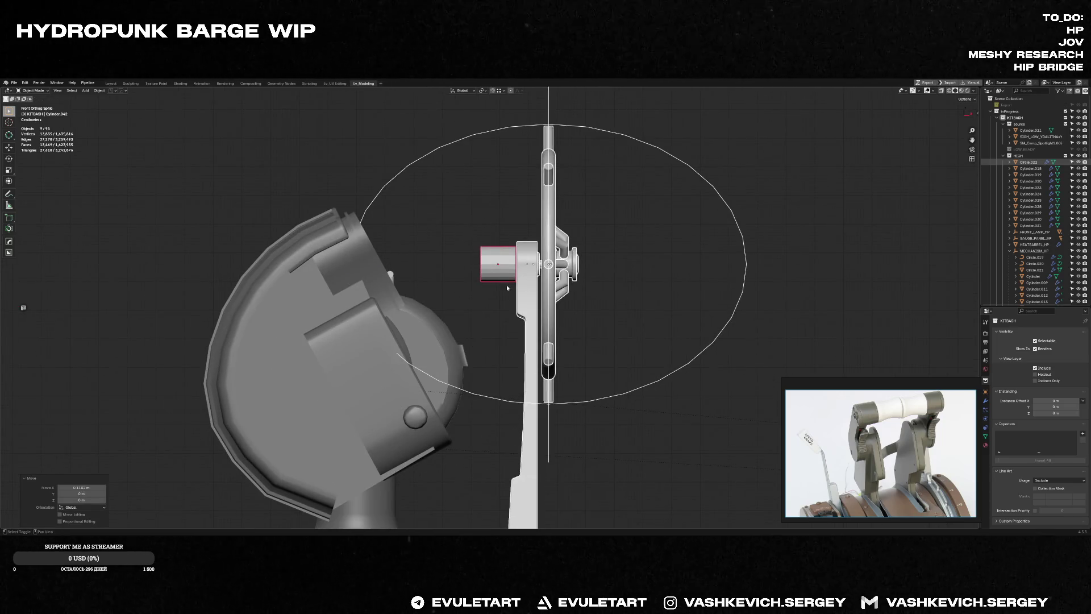
key(Tab)
mouse_move(506, 284)
middle_down()
mouse_move(586, 286)
mouse_move(390, 242)
mouse_move(498, 269)
middle_up()
right_click(481, 260)
Step: Clear the stray face selection and apply the cylinder's rotation and scale with Ctrl+A
click(496, 267)
key(ctrl+KP_Add)
right_click(497, 268)
click(490, 271)
mouse_move(490, 271)
middle_down()
mouse_move(475, 256)
mouse_move(497, 255)
mouse_move(492, 234)
middle_up()
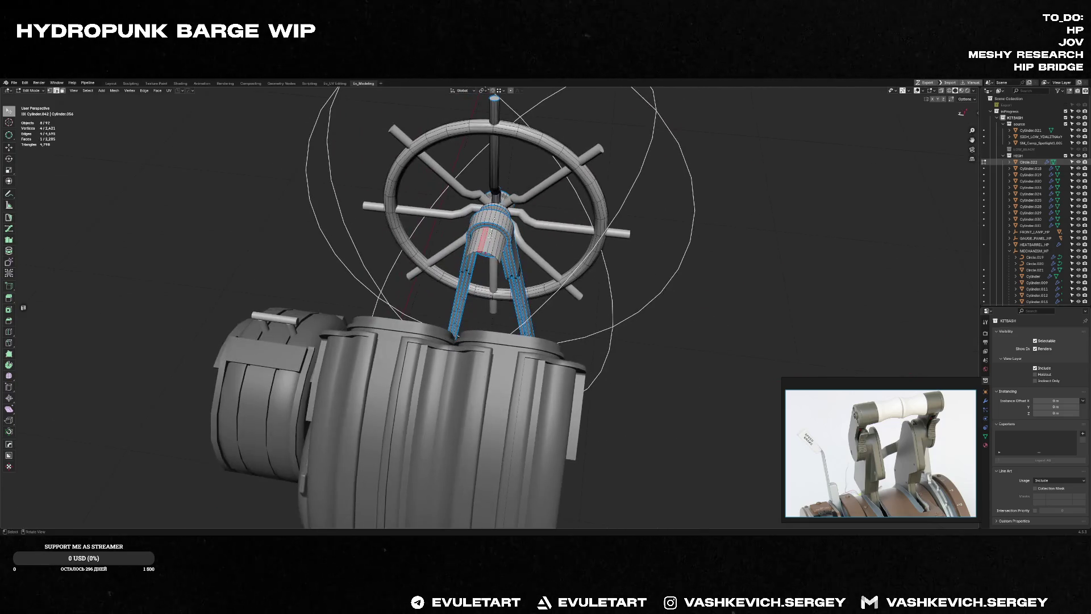
key(alt+a)
key(Tab)
key(ctrl+a)
click(472, 268)
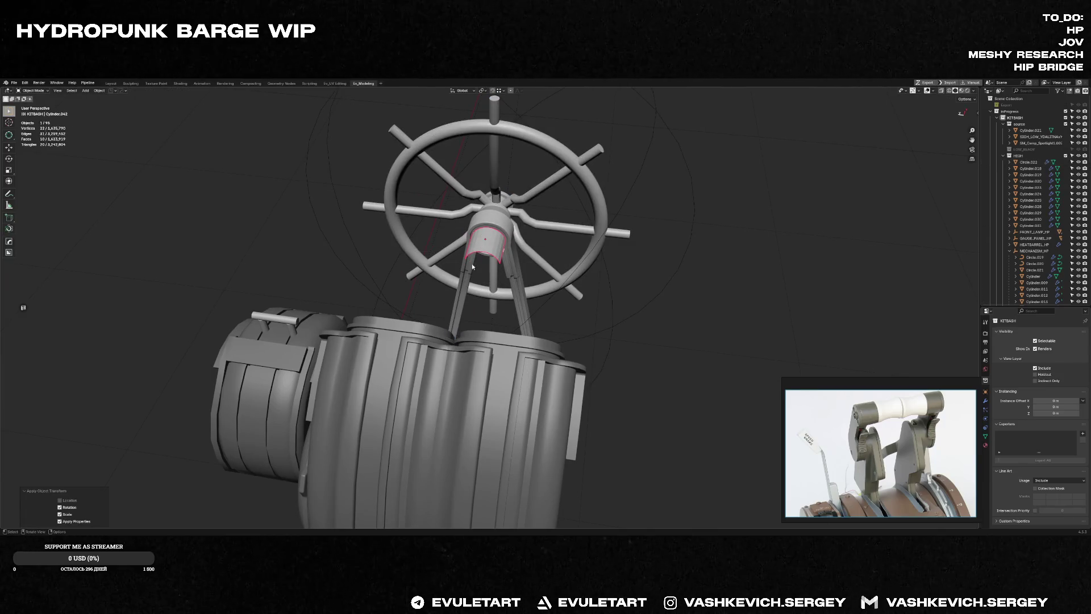
Step: Extrude the cylinder's small face downward into a box and shift it along Y
mouse_move(473, 257)
middle_down()
mouse_move(483, 242)
mouse_move(463, 266)
mouse_move(487, 272)
middle_up()
key(Tab)
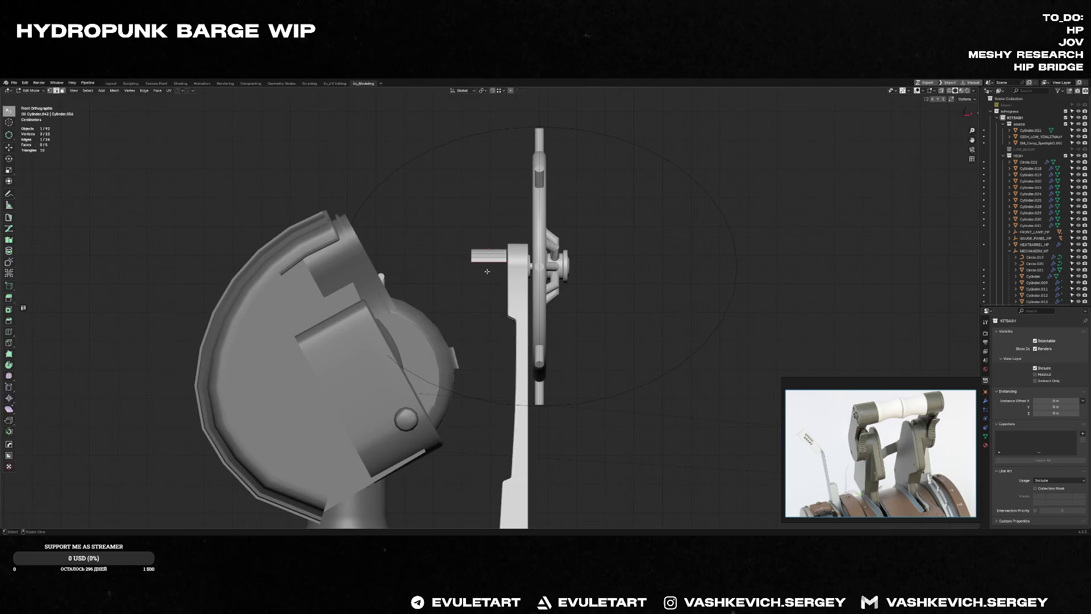
key(e)
click(486, 312)
middle_drag(487, 313, 554, 328)
key(g)
key(y)
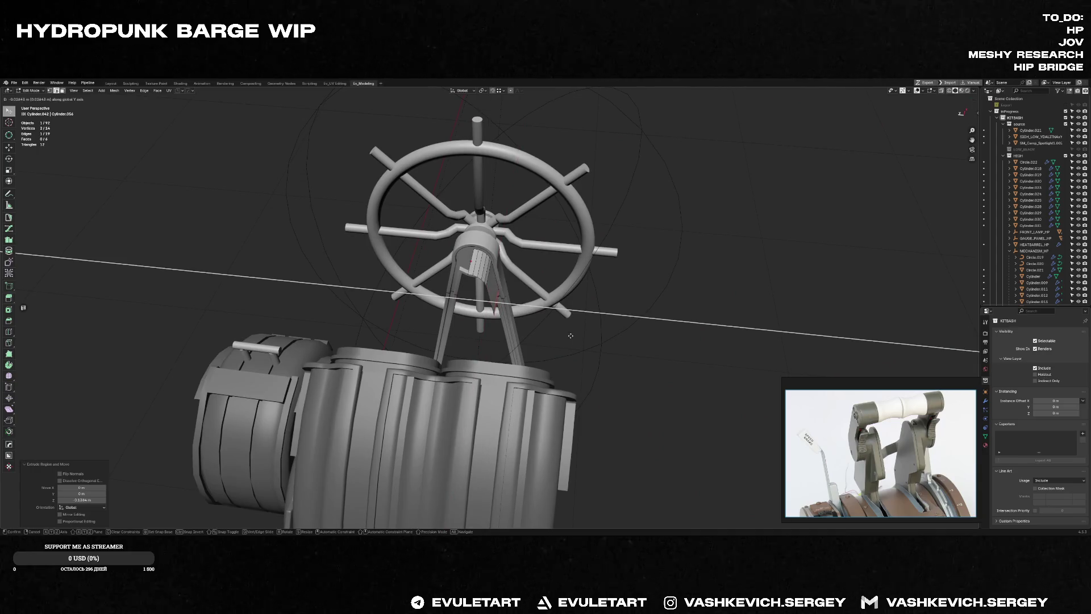
click(571, 334)
scroll(576, 329, down, 3)
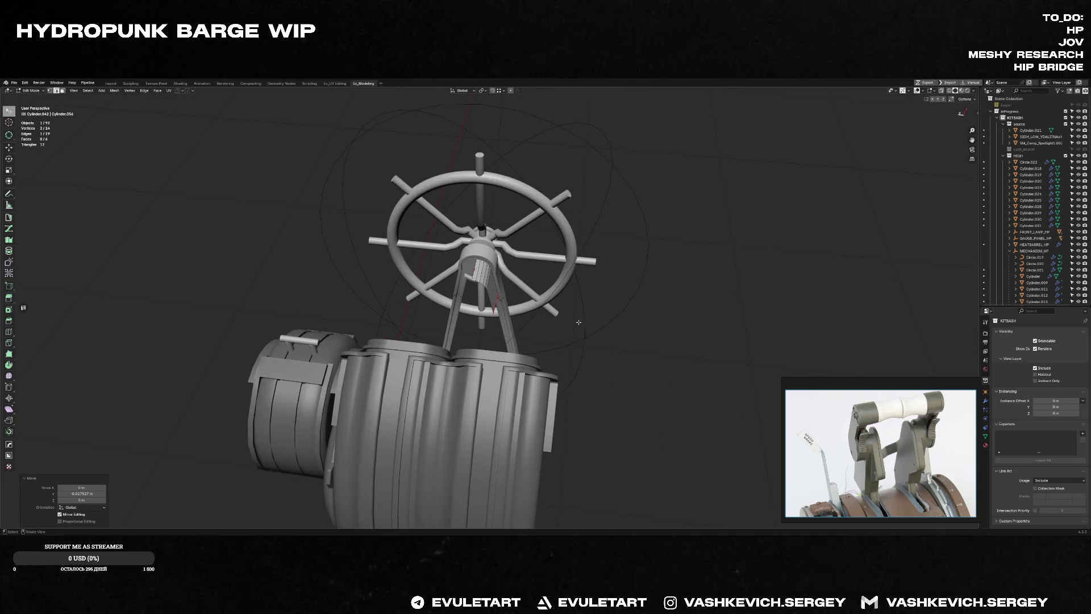
Step: With X-ray on, extrude the selected faces along Y, then leave Edit Mode and X-ray
middle_drag(578, 323, 546, 307)
scroll(548, 312, up, 5)
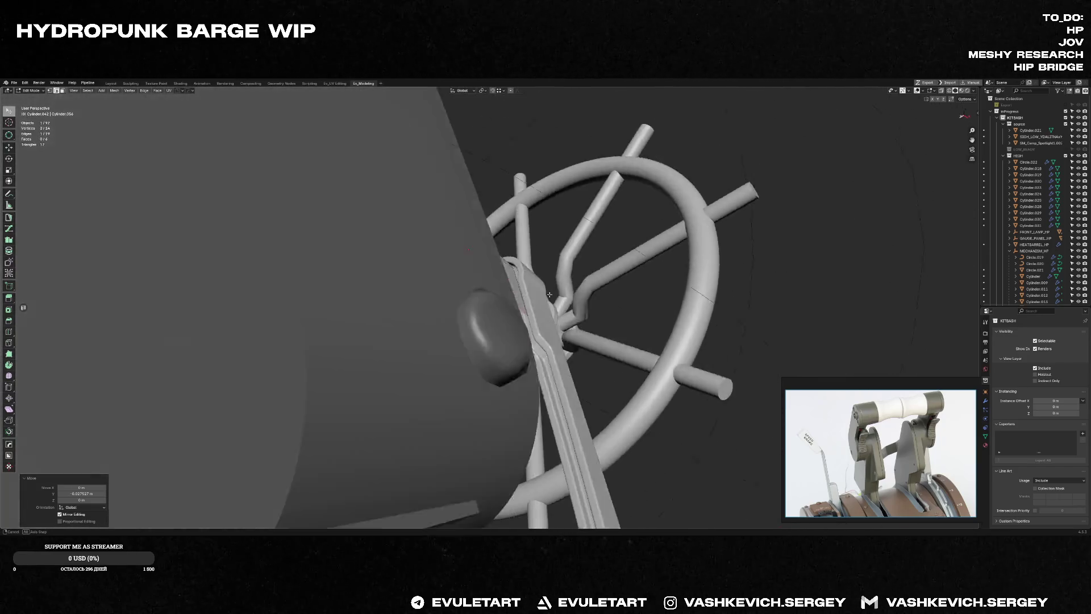
middle_drag(550, 298, 547, 307)
key(alt+z)
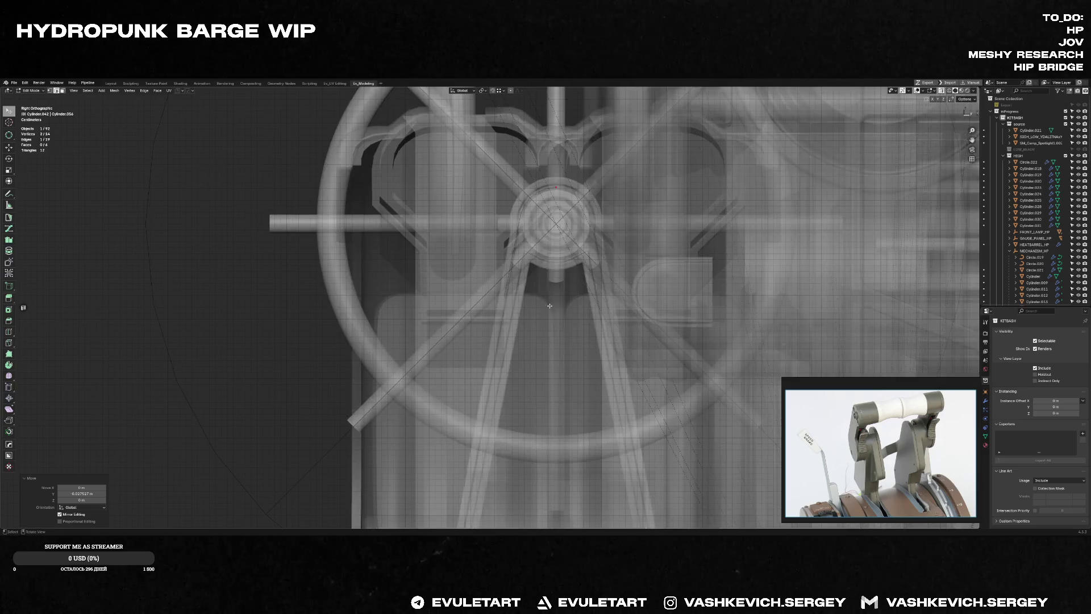
scroll(546, 307, up, 3)
key(g)
key(Escape)
key(e)
key(y)
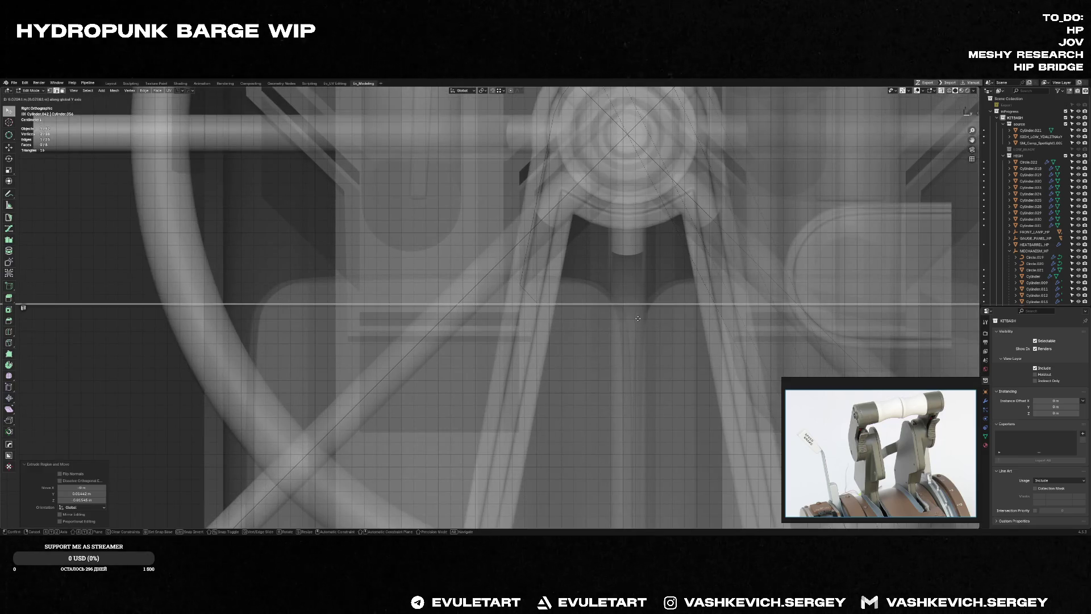
scroll(639, 299, down, 2)
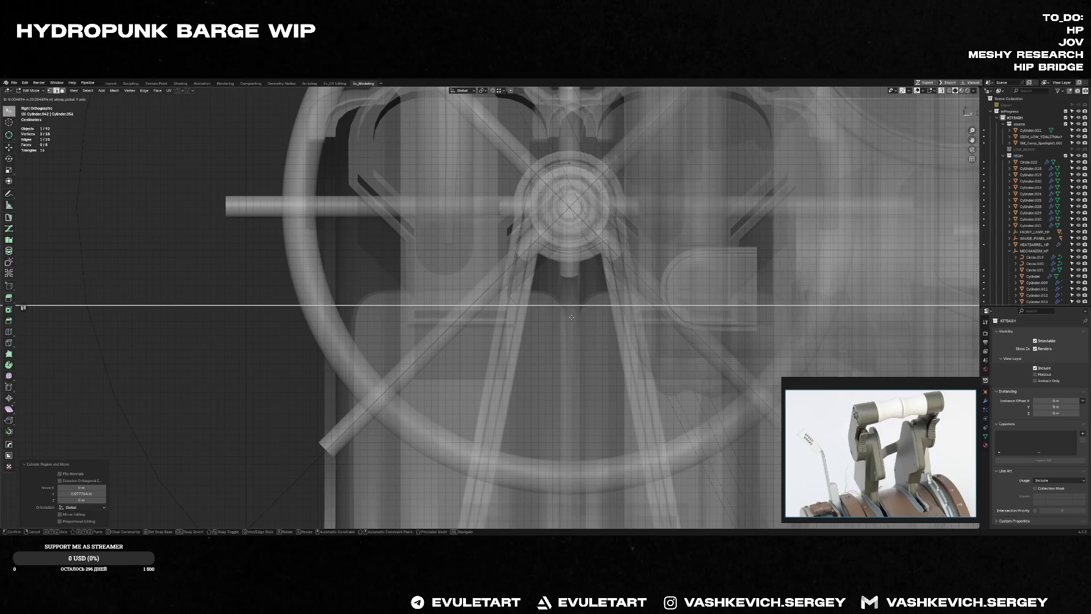
mouse_move(639, 298)
middle_down()
mouse_move(651, 350)
mouse_move(597, 324)
mouse_move(554, 284)
middle_up()
scroll(651, 349, down, 3)
key(Tab)
key(alt+z)
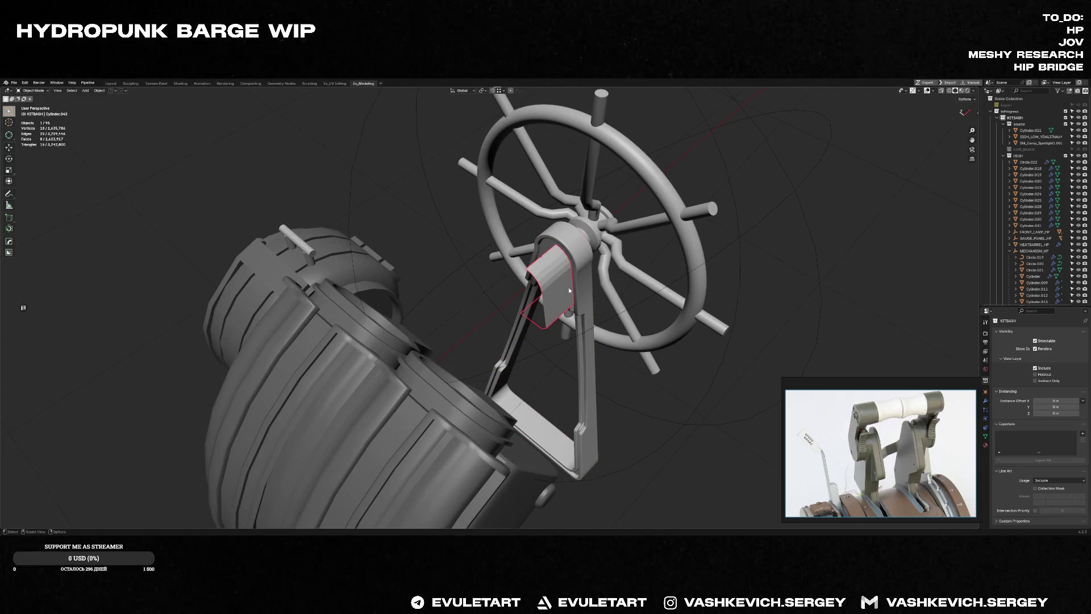
Step: Symmetrize the bracket geometry and fill its open end with a face
key(Tab)
middle_drag(566, 285, 558, 286)
key(a)
key(alt+x)
key(Tab)
scroll(555, 289, up, 3)
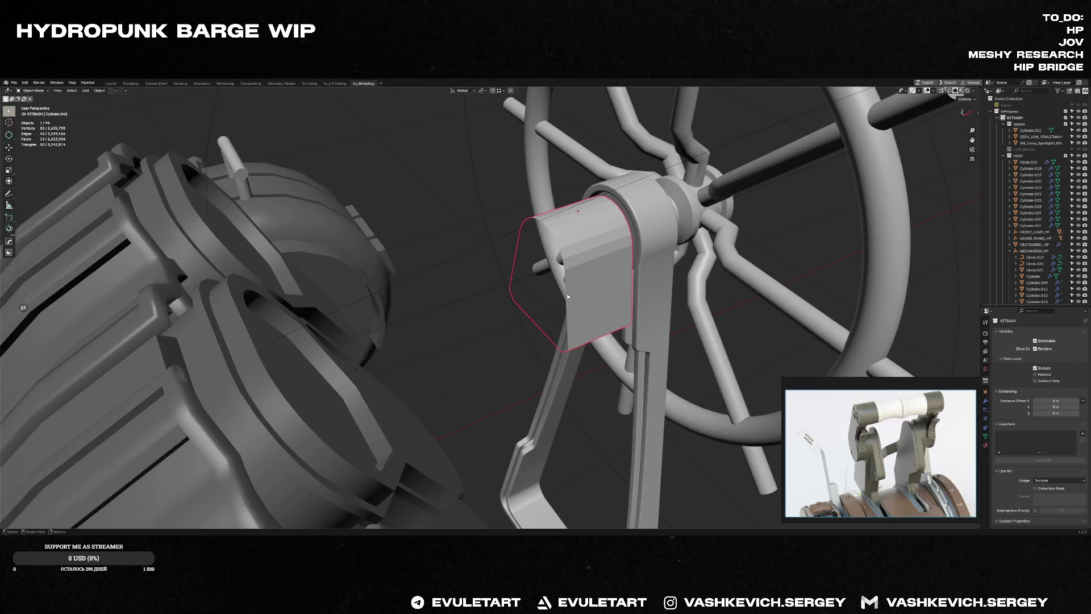
mouse_move(539, 250)
middle_down()
mouse_move(576, 261)
mouse_move(563, 247)
middle_up()
key(Tab)
key(f)
key(Tab)
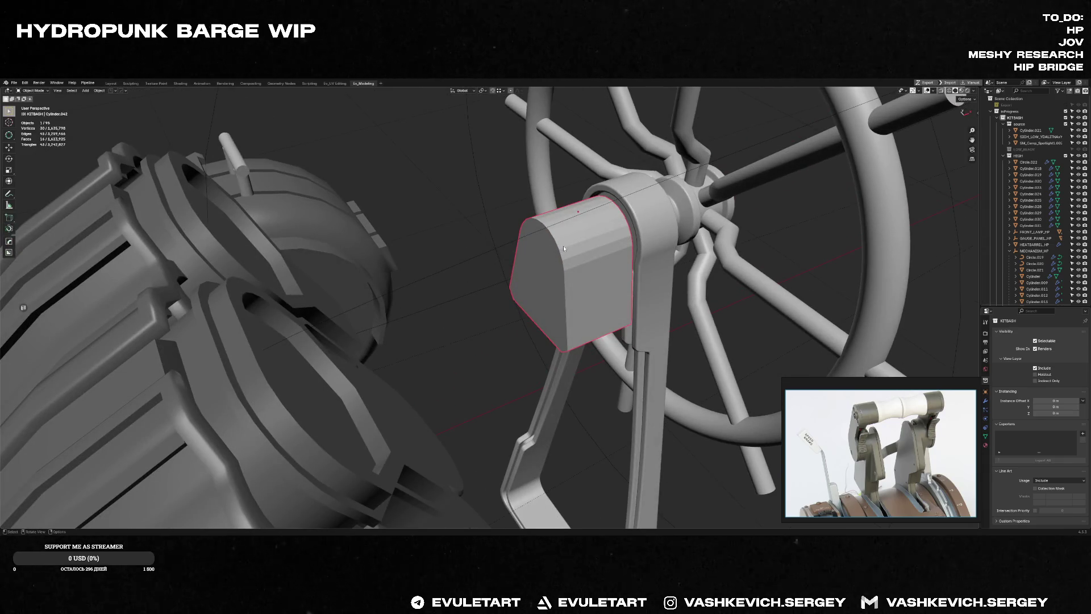
Step: Add a bevel to the bracket block and isolate it in local view
key(ctrl+b)
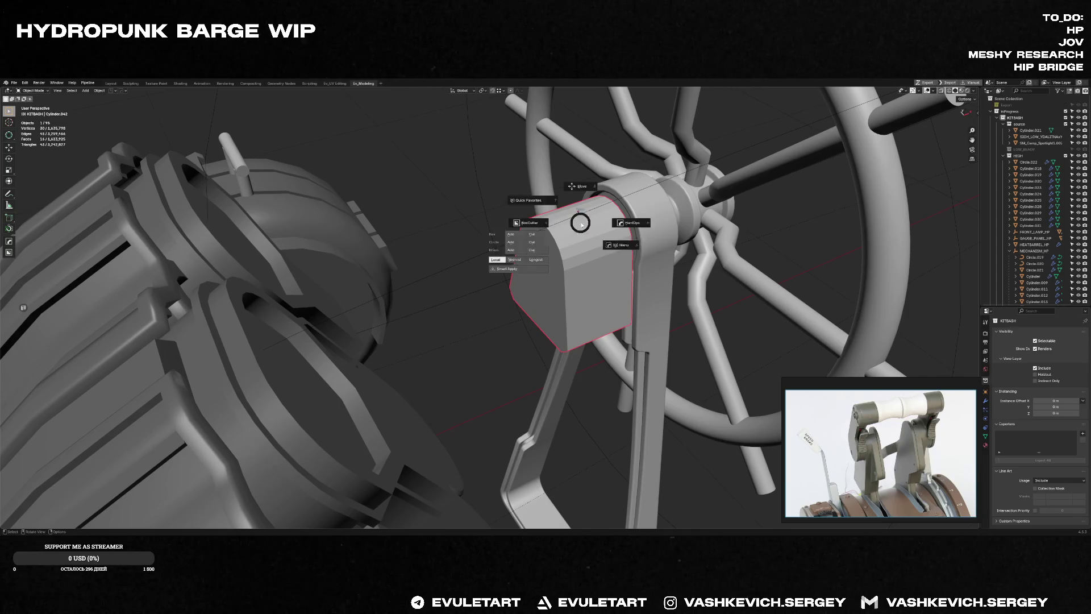
click(579, 224)
mouse_move(580, 225)
middle_down()
mouse_move(565, 224)
mouse_move(572, 231)
middle_up()
key(KP_Divide)
key(Tab)
click(571, 230)
key(Tab)
Step: Refine and confirm the bracket's bevel, then bring the browser window forward
mouse_move(650, 264)
middle_down()
mouse_move(670, 244)
mouse_move(602, 334)
middle_up()
click(611, 314)
key(Tab)
key(Tab)
key(ctrl+b)
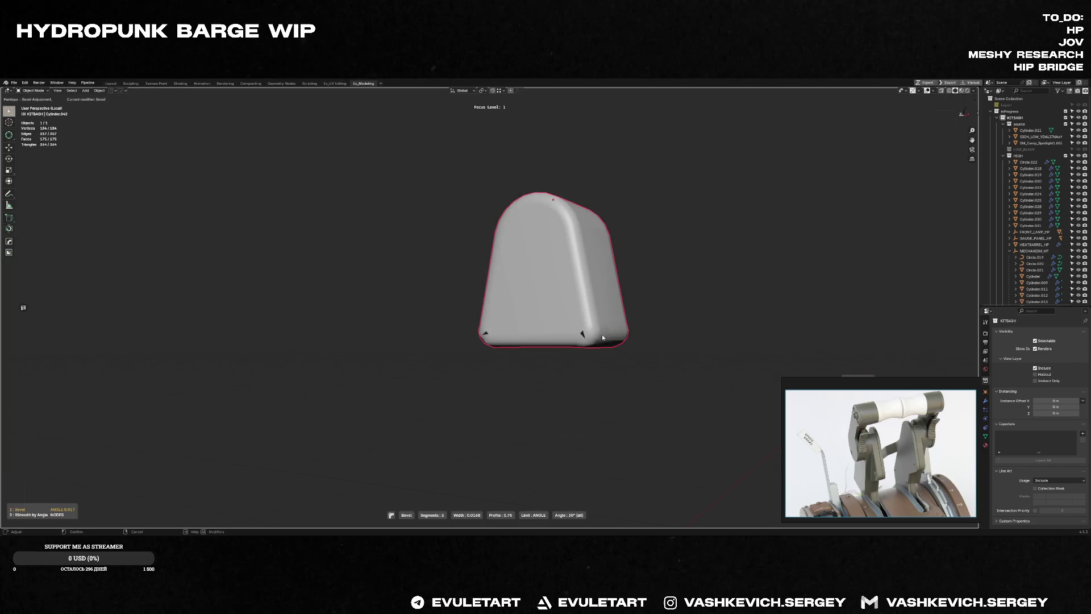
click(605, 333)
mouse_move(605, 334)
middle_down()
mouse_move(694, 372)
mouse_move(646, 361)
mouse_move(670, 333)
middle_up()
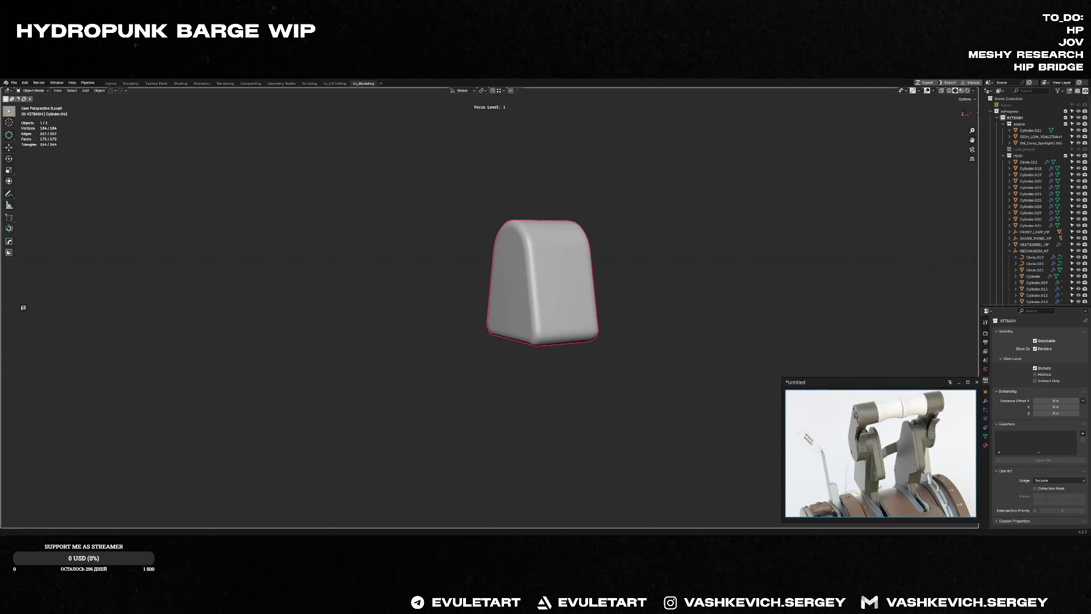
key(alt+Tab)
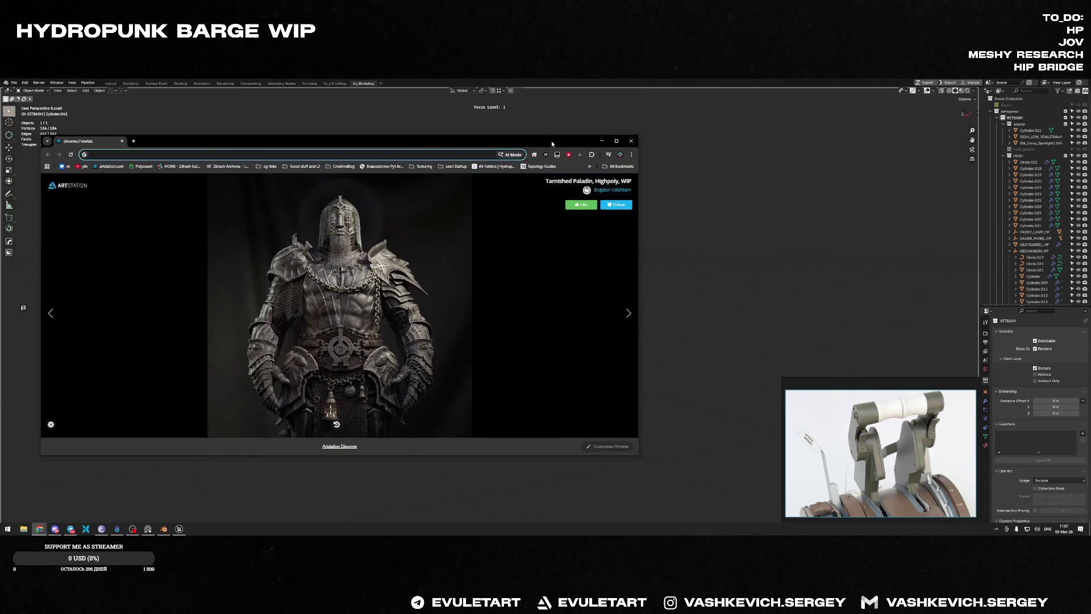
Step: In a new tab, search Google for 'delayed yellow' and preview the Yellow Screen Of Delay image
key(ctrl+t)
text(painte)
key(BackSpace)
key(BackSpace)
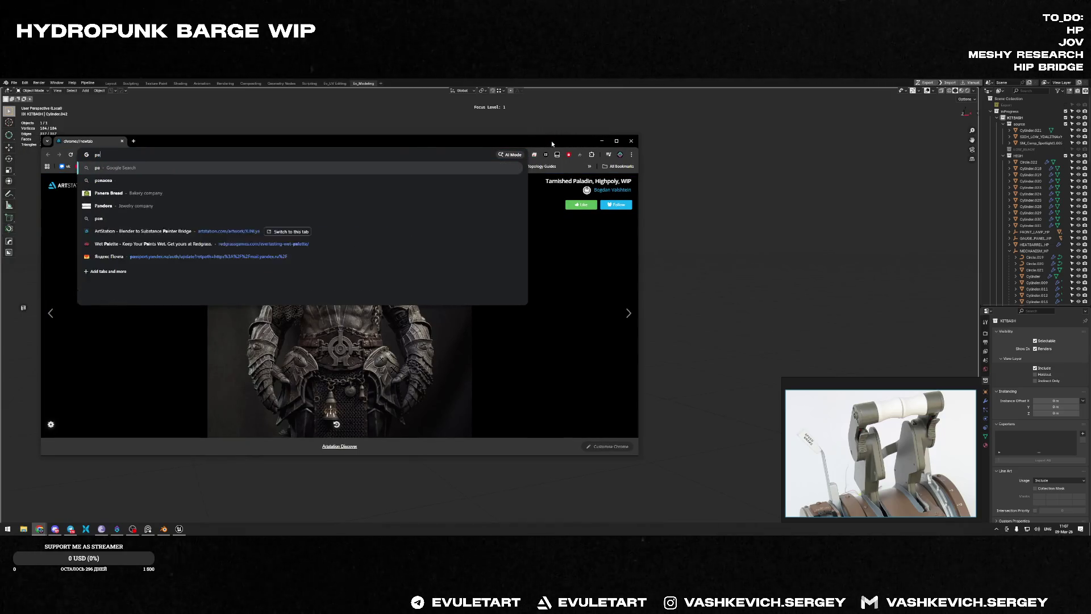
key(BackSpace)
key(BackSpace)
text(delaye)
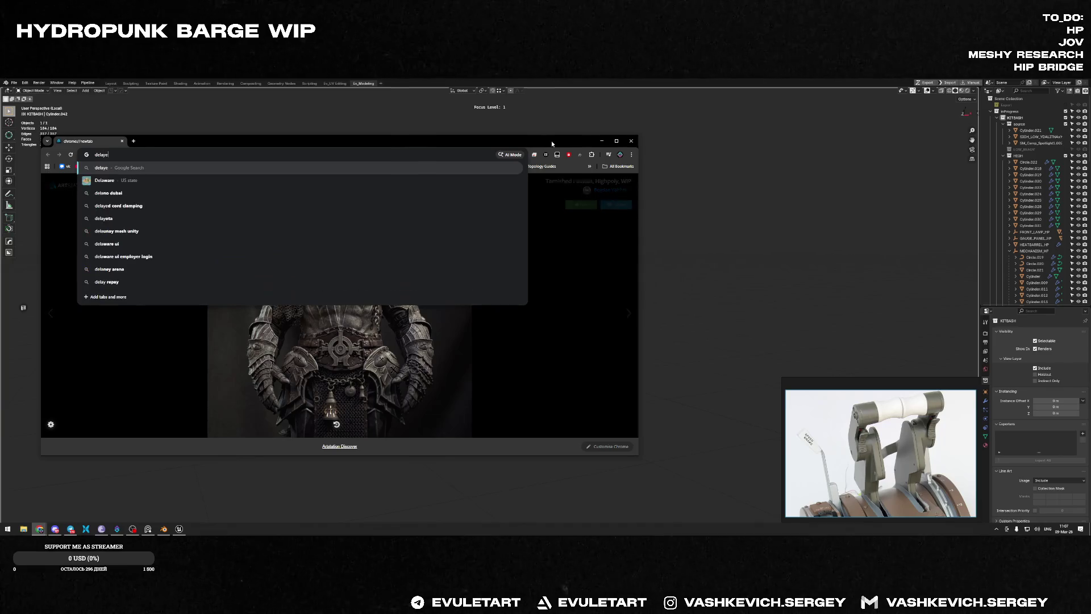
text(d yellow)
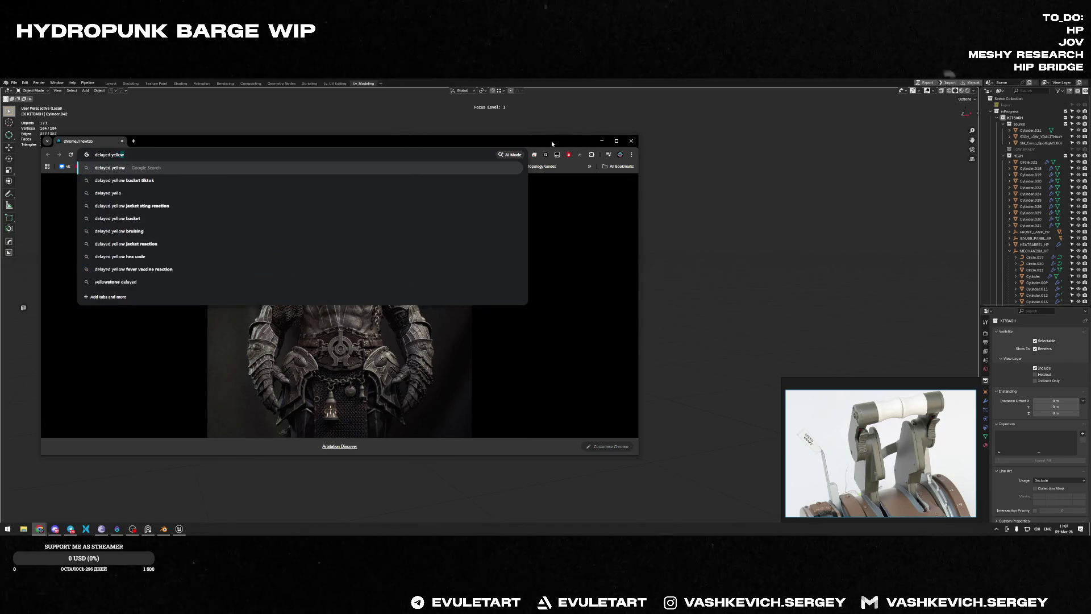
key(Return)
click(217, 271)
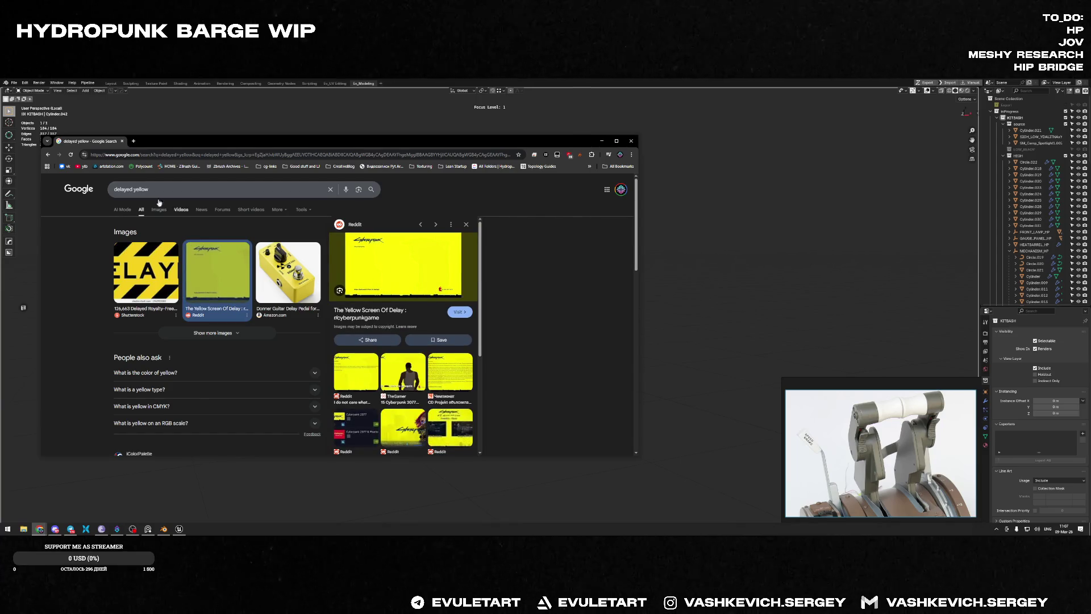
Step: Search 'marathon green', preview the Marathon Green color palette, then hide the browser
triple_click(133, 189)
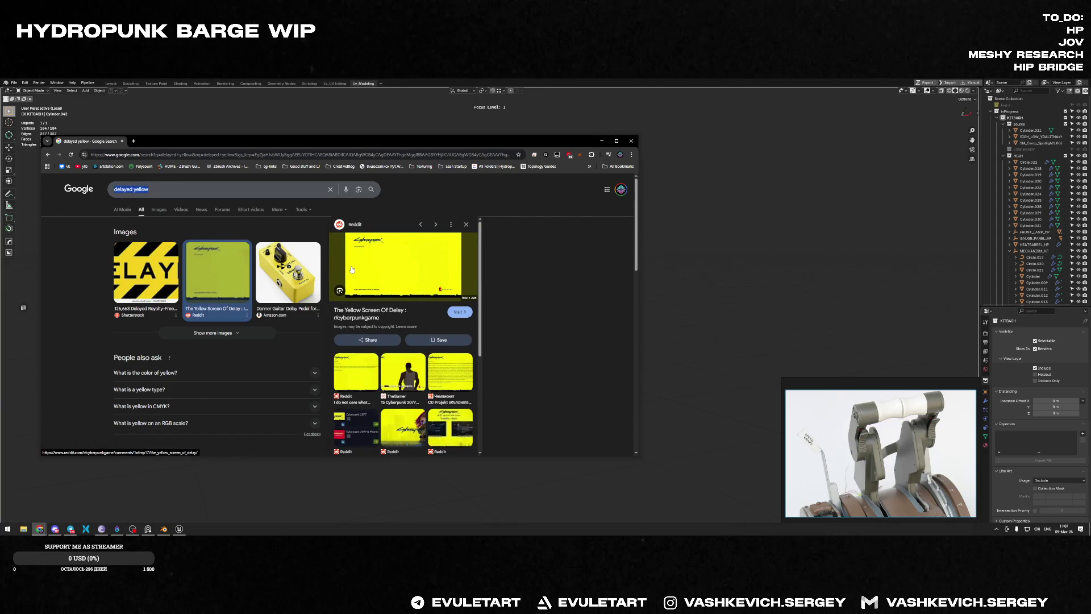
text(maraphon)
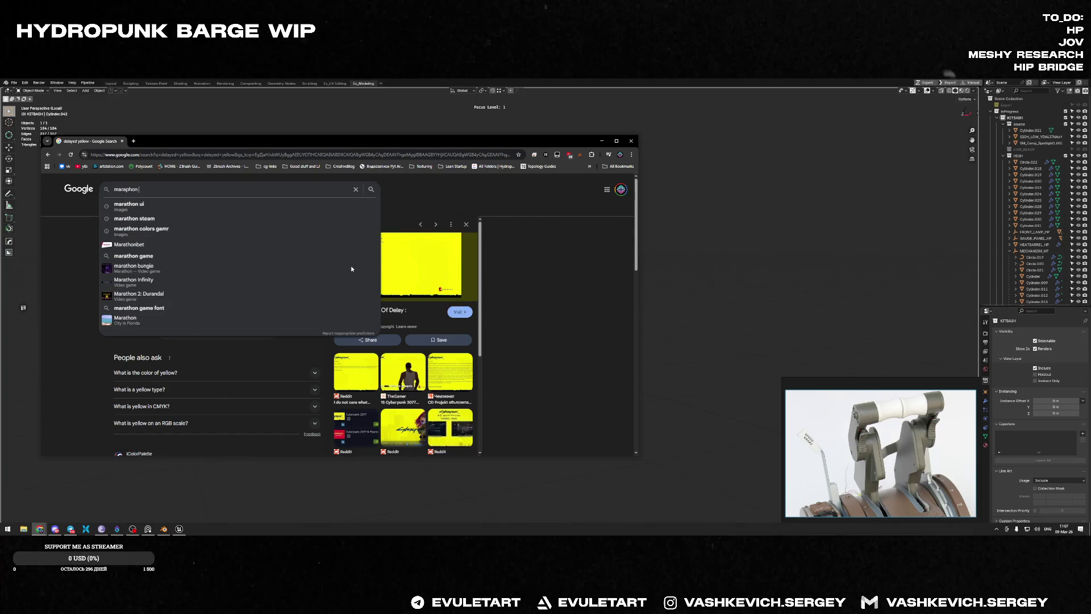
text( green)
key(Return)
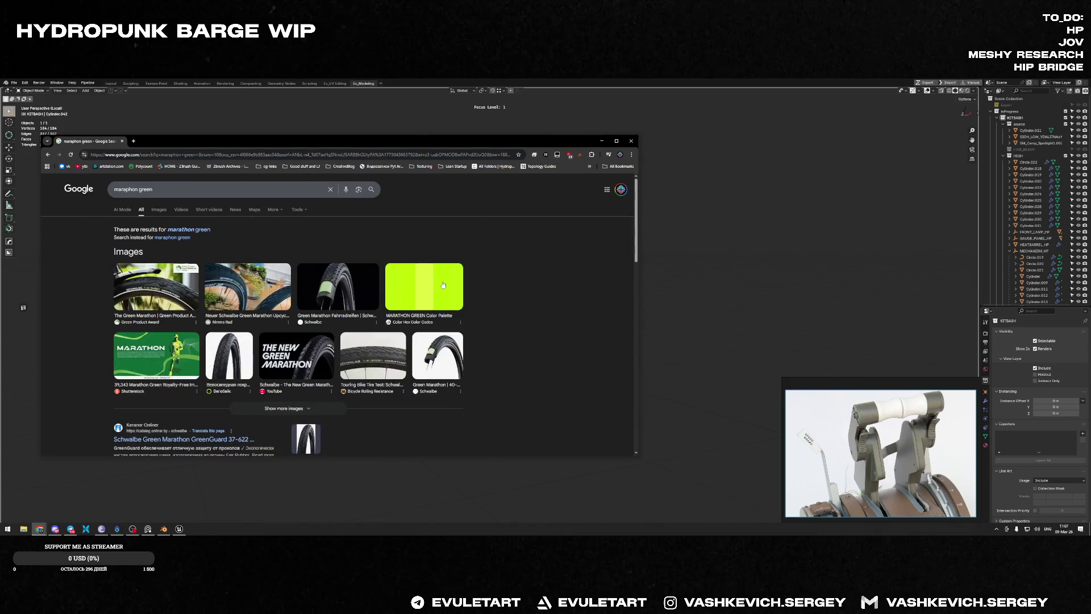
click(426, 287)
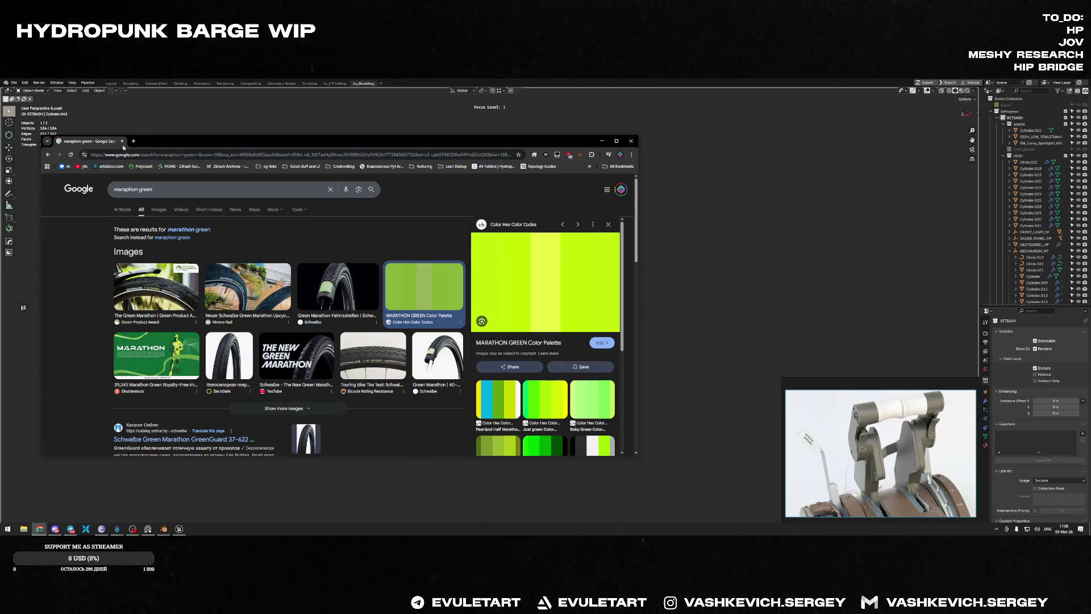
click(600, 141)
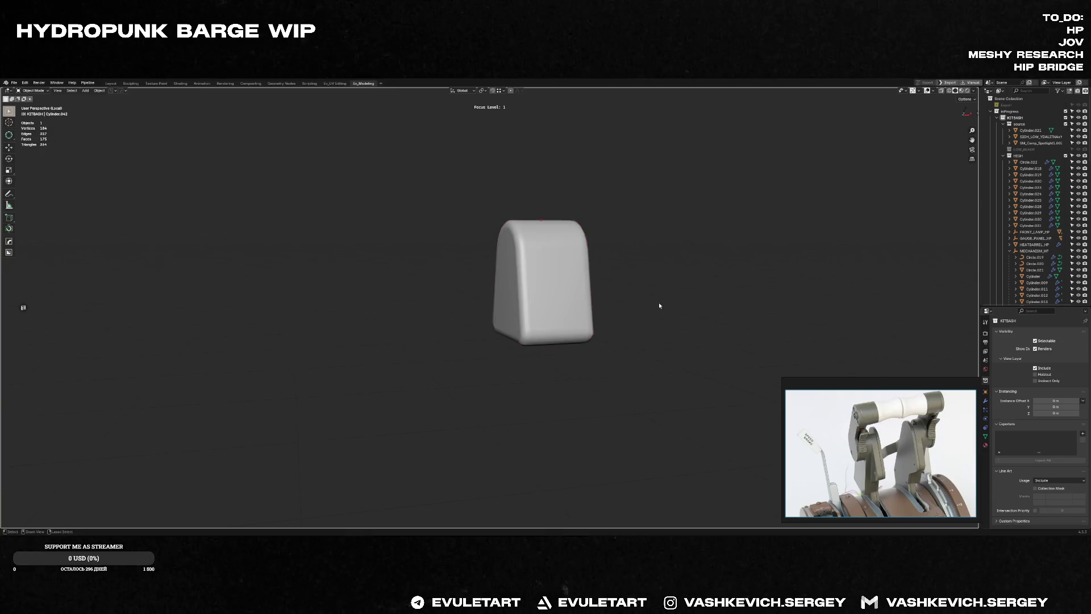
Step: Exit local view and frame the wheel assembly straight from the front
key(f)
key(Tab)
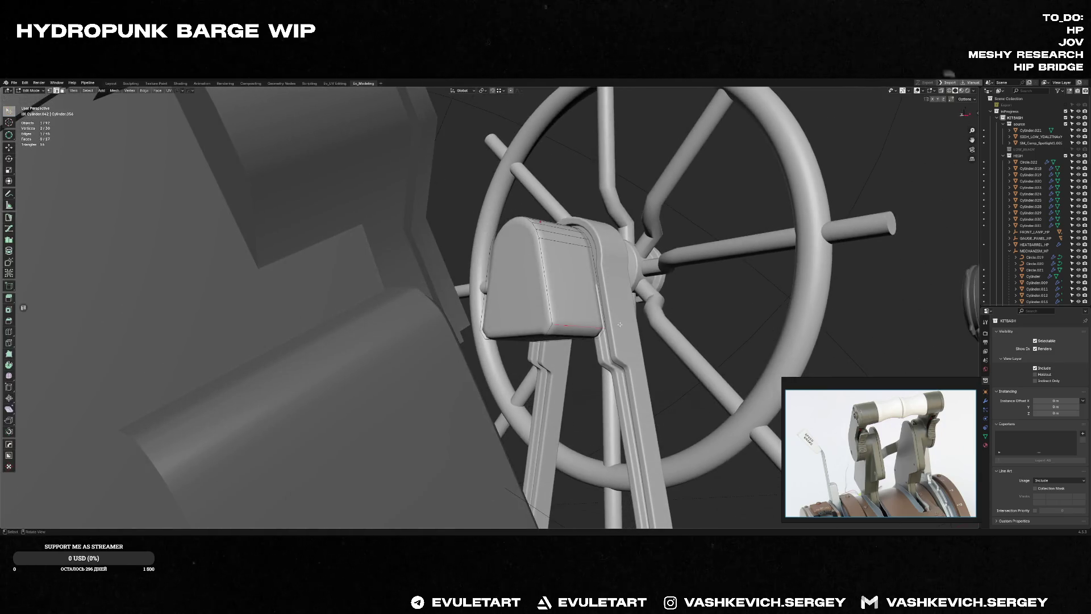
mouse_move(546, 324)
middle_down()
mouse_move(595, 338)
mouse_move(546, 320)
middle_up()
click(524, 328)
key(Tab)
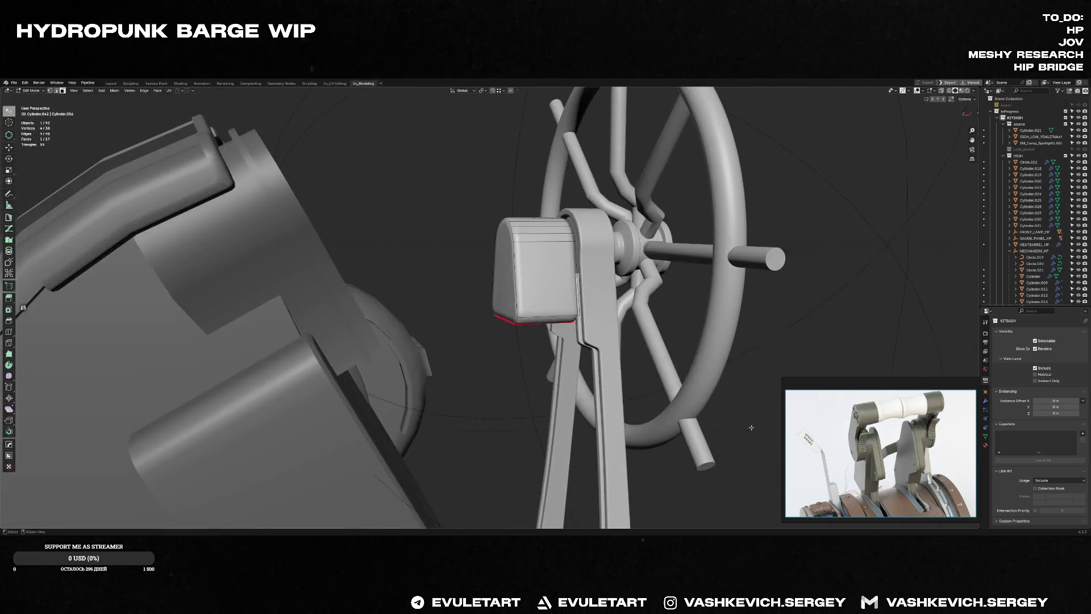
click(585, 323)
key(KP_Decimal)
key(KP_1)
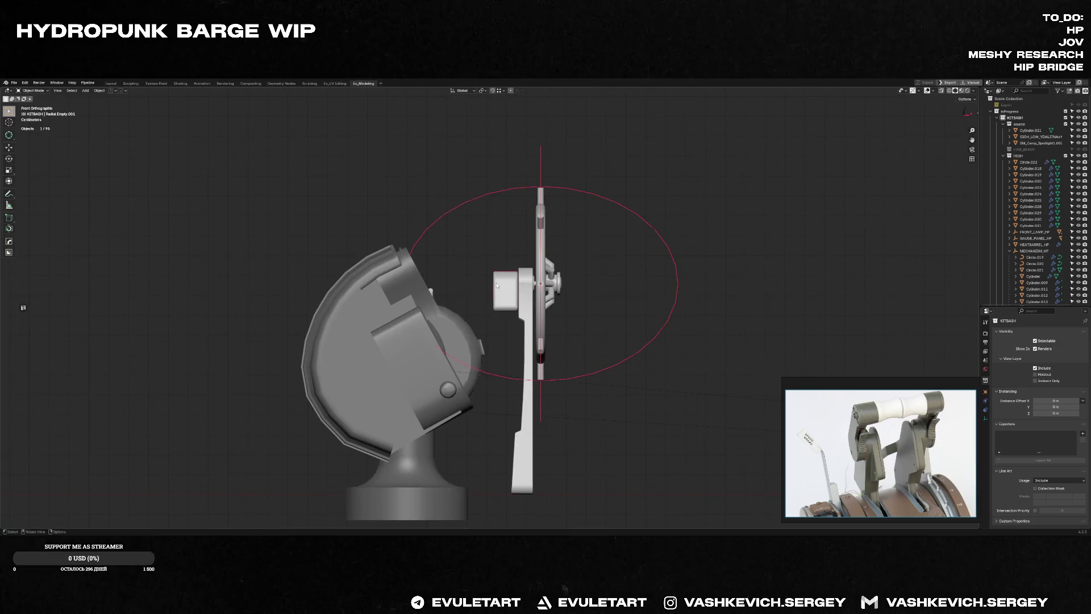
Step: Select the handle block's outer-end vertices with see-through display and tilt them
click(497, 284)
scroll(497, 284, up, 3)
key(Tab)
key(alt+z)
key(alt+z)
key(alt+z)
drag(478, 194, 524, 352)
key(alt+z)
key(r)
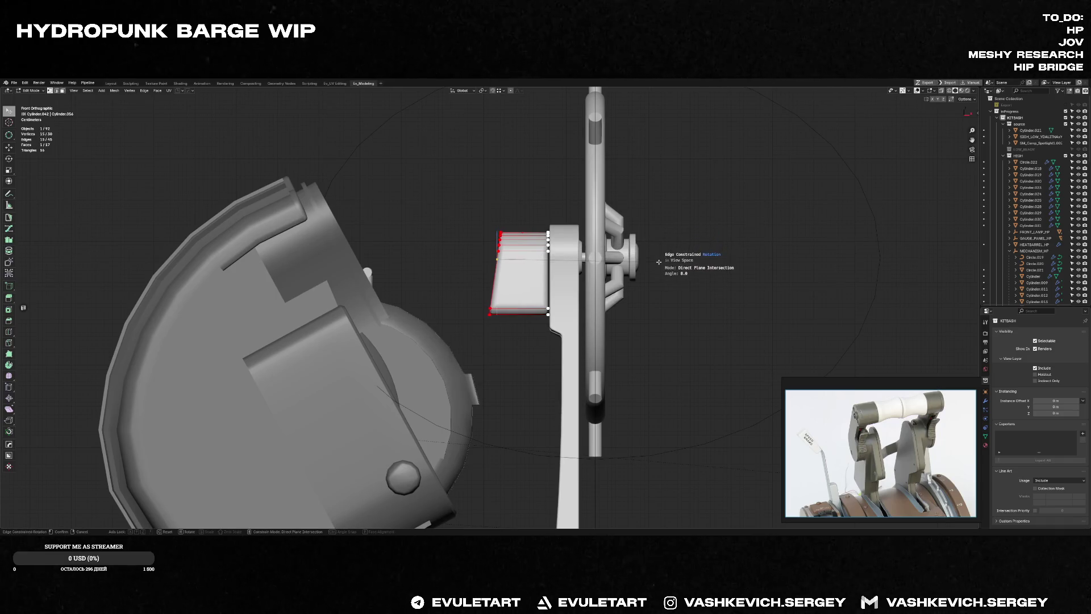
click(660, 262)
Step: Slide the tilted end along X twice to slant the block, then bring up the Add list
key(g)
key(x)
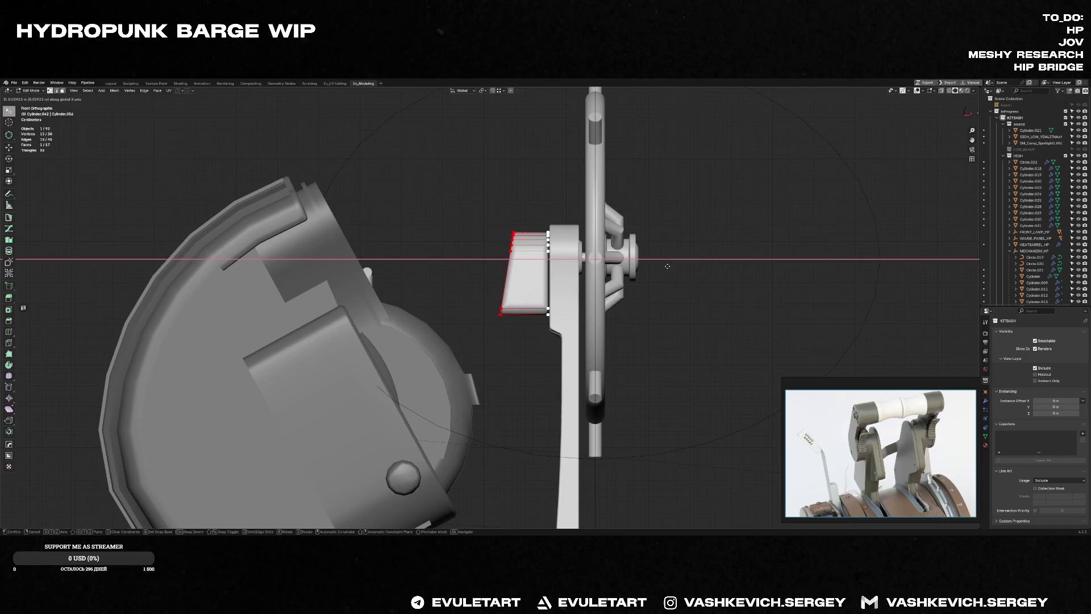
click(667, 267)
key(g)
key(x)
click(680, 266)
key(Tab)
scroll(680, 266, down, 4)
mouse_move(577, 321)
middle_down()
mouse_move(433, 338)
mouse_move(419, 386)
mouse_move(436, 396)
mouse_move(423, 282)
mouse_move(342, 288)
mouse_move(604, 322)
middle_up()
key(shift+a)
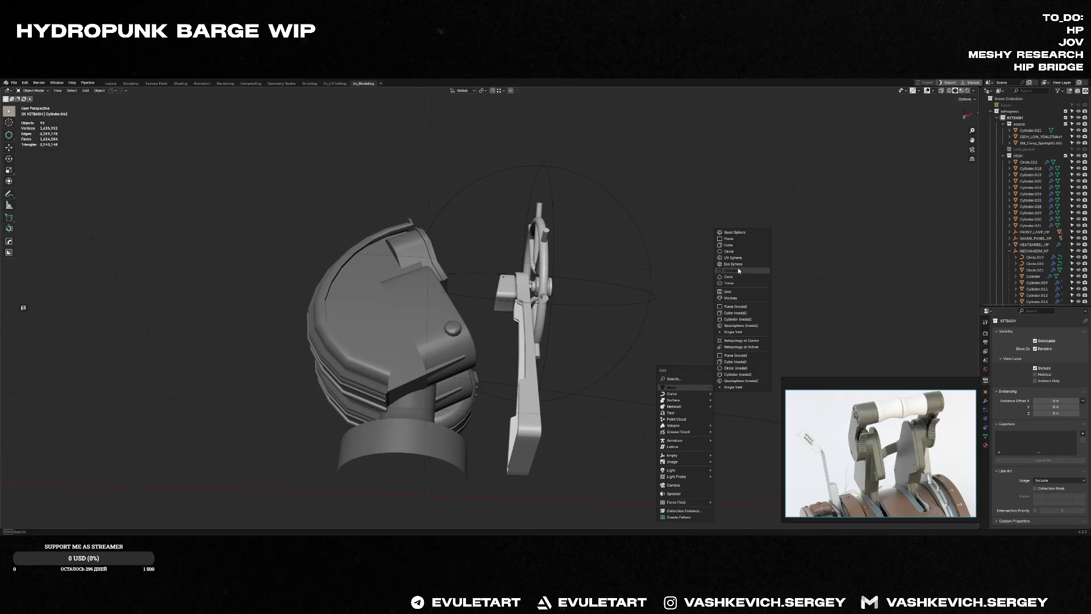
Step: Add a cylinder mesh and shrink it by 0.004
click(738, 268)
key(KP_Decimal)
scroll(469, 337, down, 5)
scroll(506, 325, down, 2)
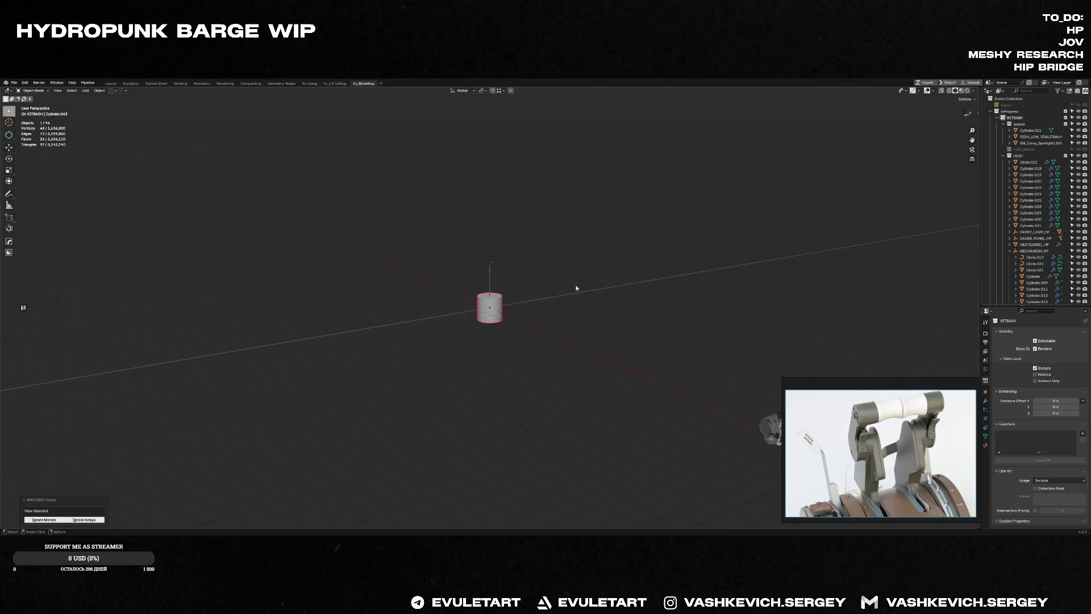
mouse_move(690, 293)
middle_down()
mouse_move(456, 330)
mouse_move(426, 298)
middle_up()
scroll(426, 299, up, 2)
scroll(411, 281, up, 3)
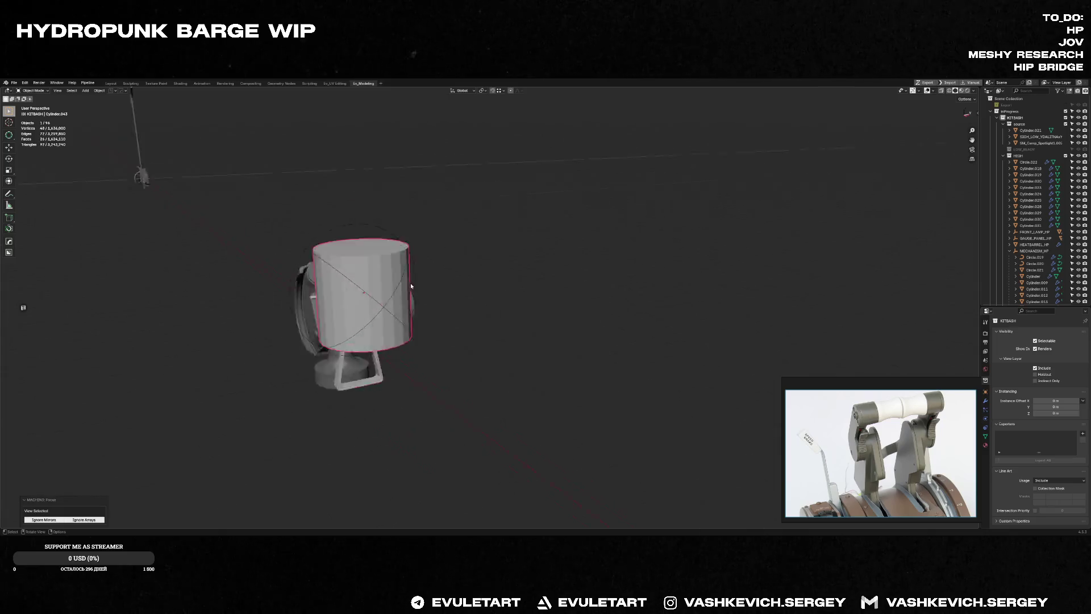
key(KP_Decimal)
text(s0.004)
key(Return)
Step: Move the tiny cylinder along X and down Z to sit just below the handle block
key(g)
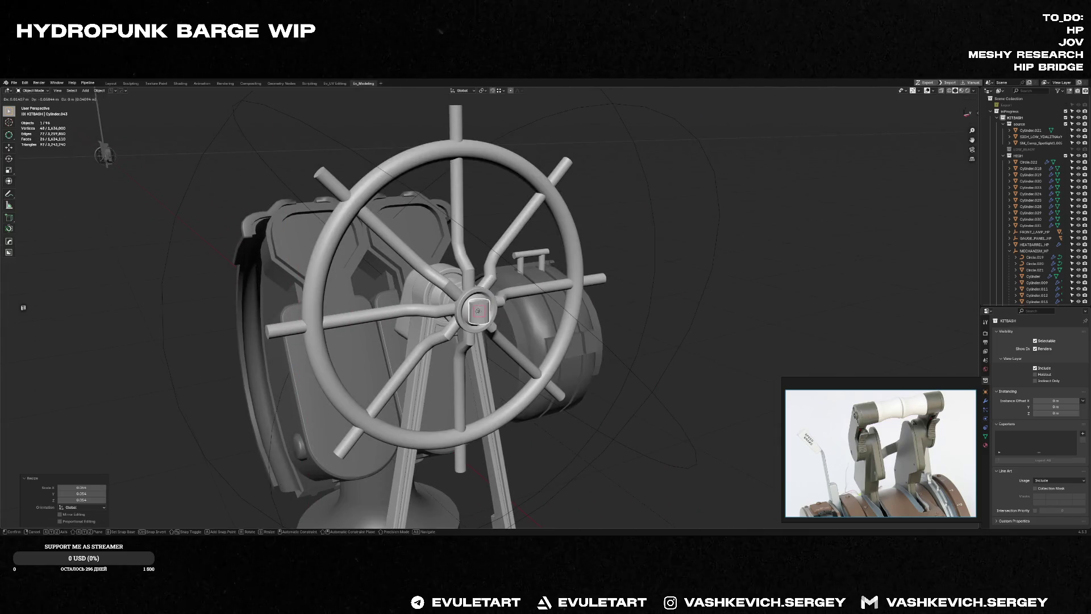
key(KP_1)
key(x)
click(441, 293)
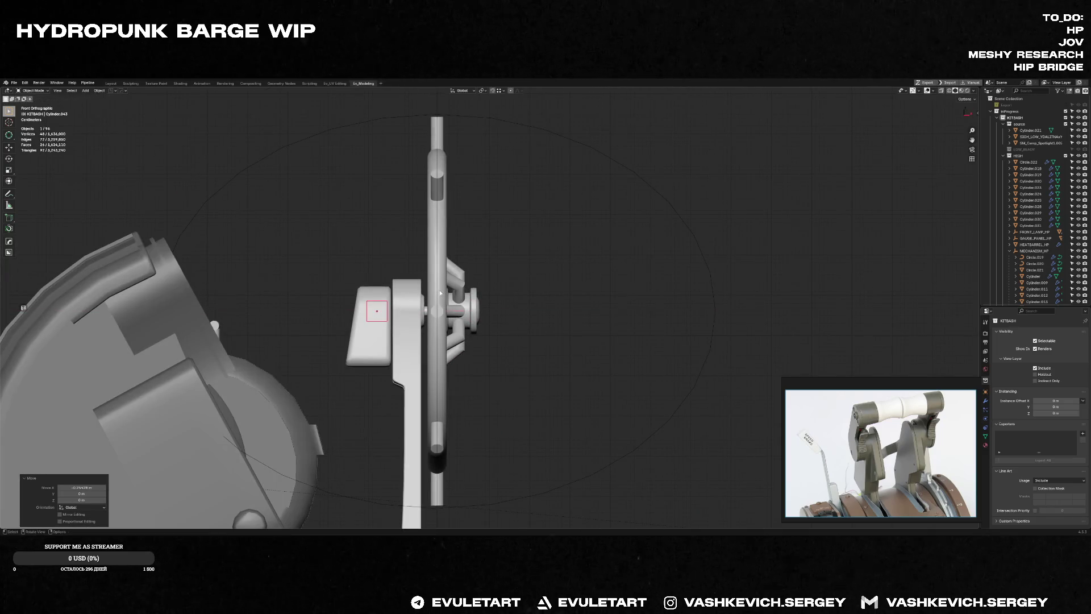
middle_drag(441, 293, 506, 269)
key(g)
key(z)
click(492, 328)
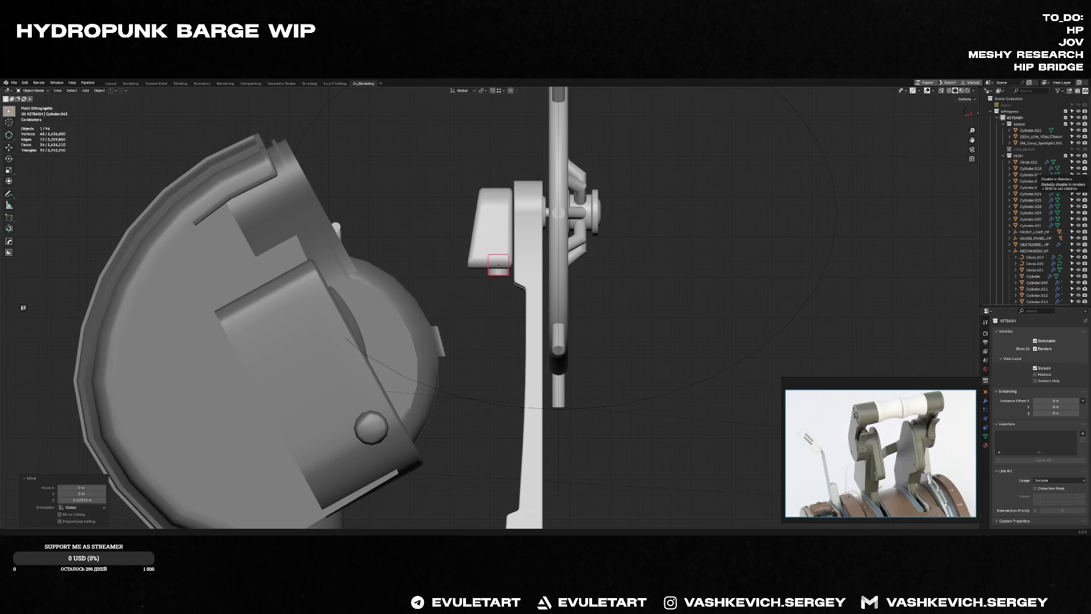
scroll(602, 322, up, 1)
scroll(545, 291, up, 2)
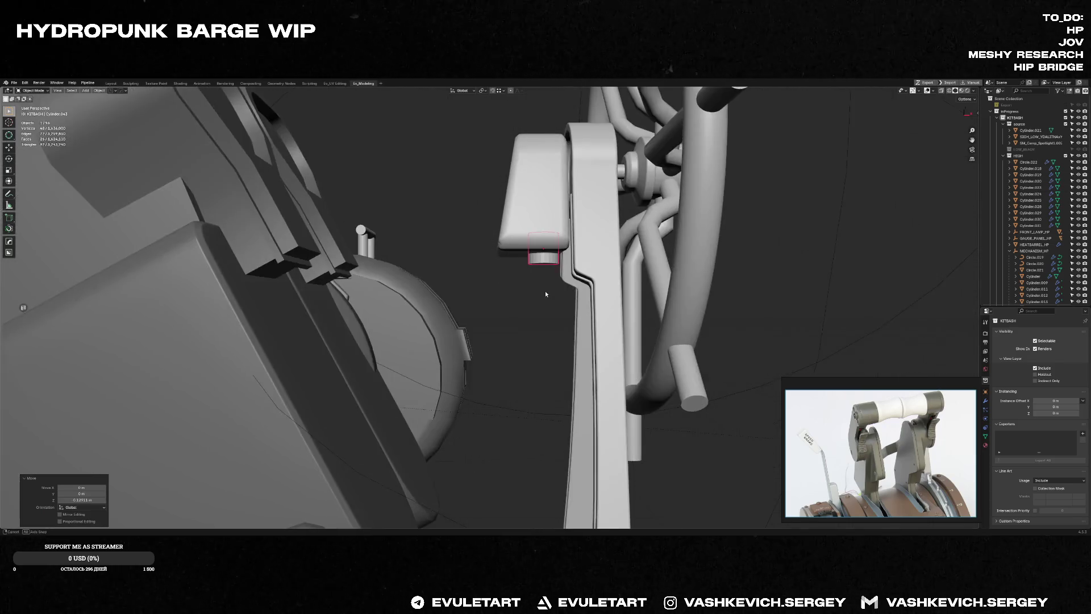
scroll(609, 263, up, 2)
Step: Select the handle block and enter Edit Mode on it
click(563, 222)
middle_drag(563, 222, 539, 220)
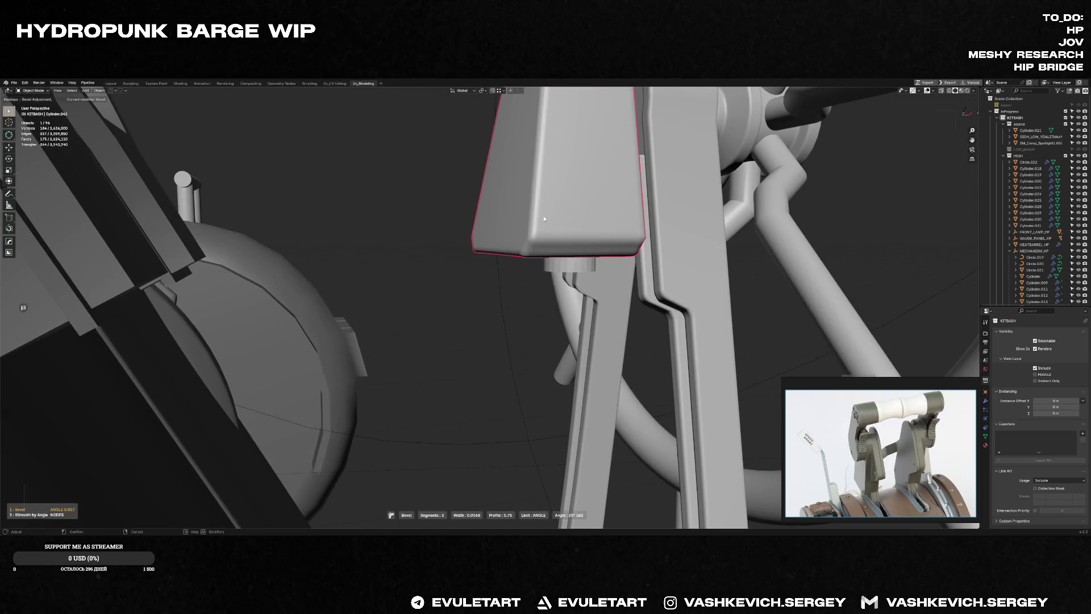
key(Tab)
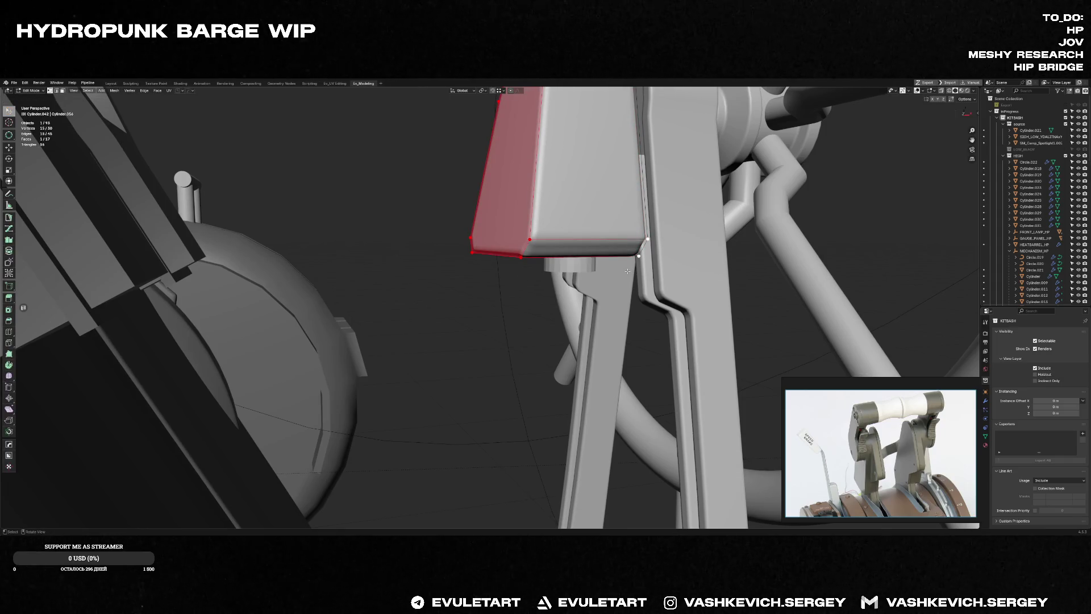
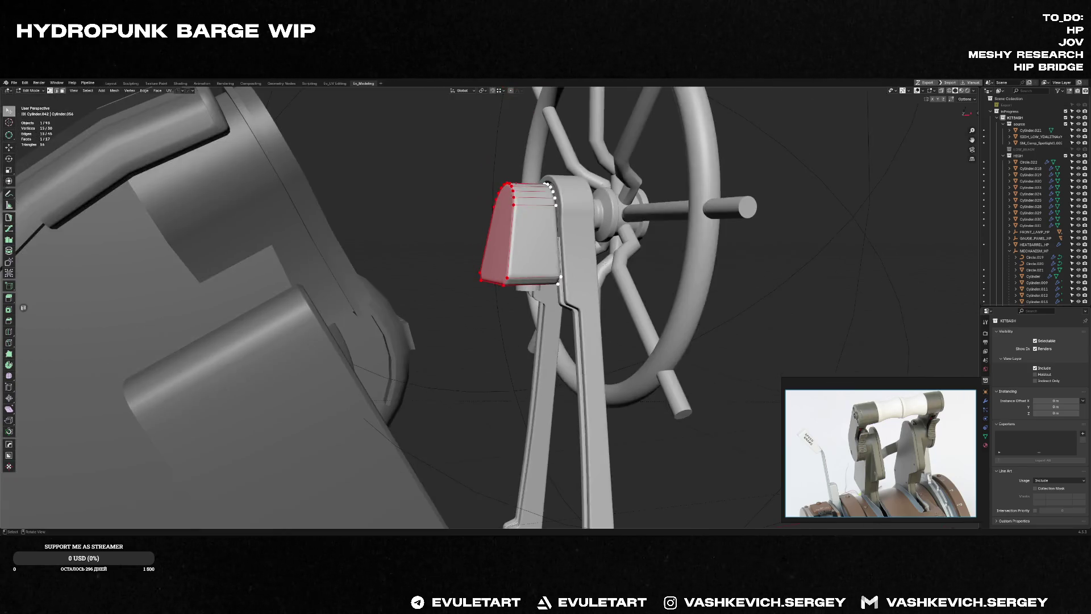
Step: Raise the small cylinder's bottom loop along Z so the cap sits tighter under the lever
middle_drag(629, 271, 540, 301)
key(Tab)
mouse_move(558, 206)
mouse_down()
mouse_move(619, 267)
mouse_move(597, 267)
mouse_up()
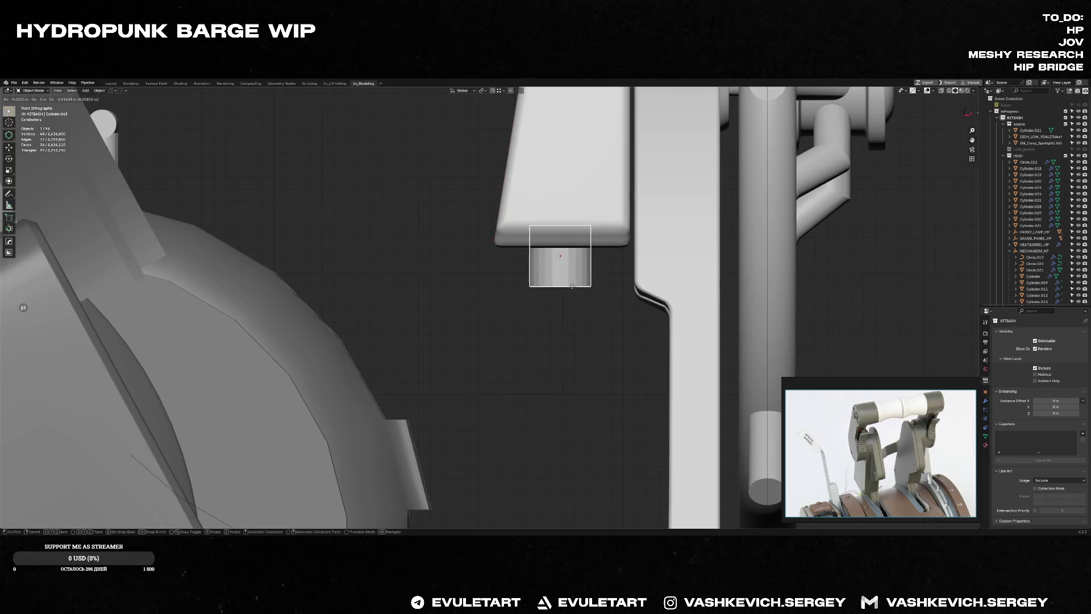
key(Tab)
key(g)
key(z)
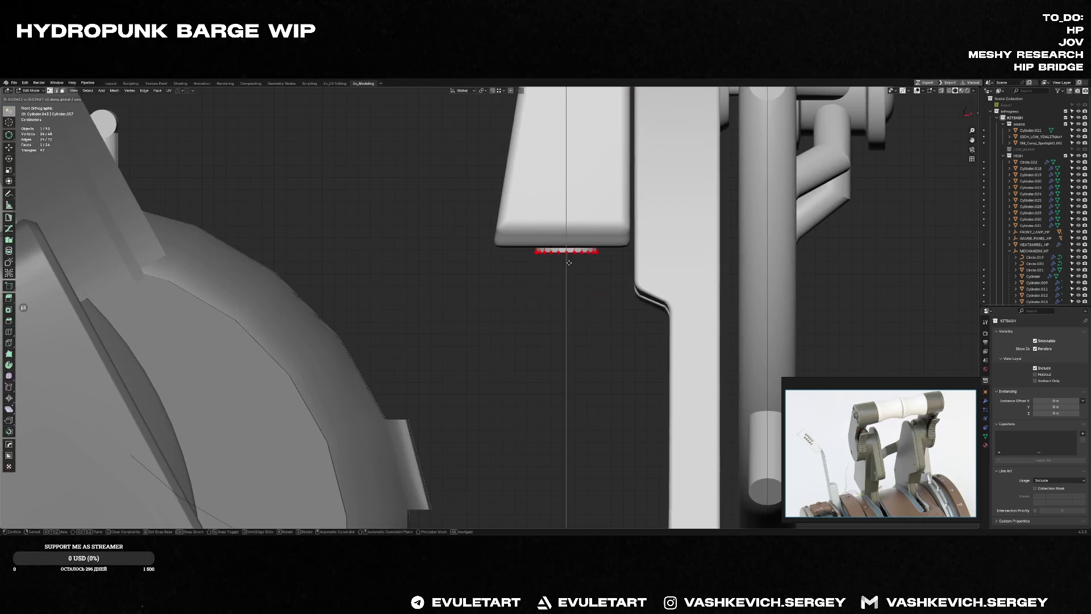
key(Return)
key(Tab)
key(f)
middle_drag(587, 261, 576, 243)
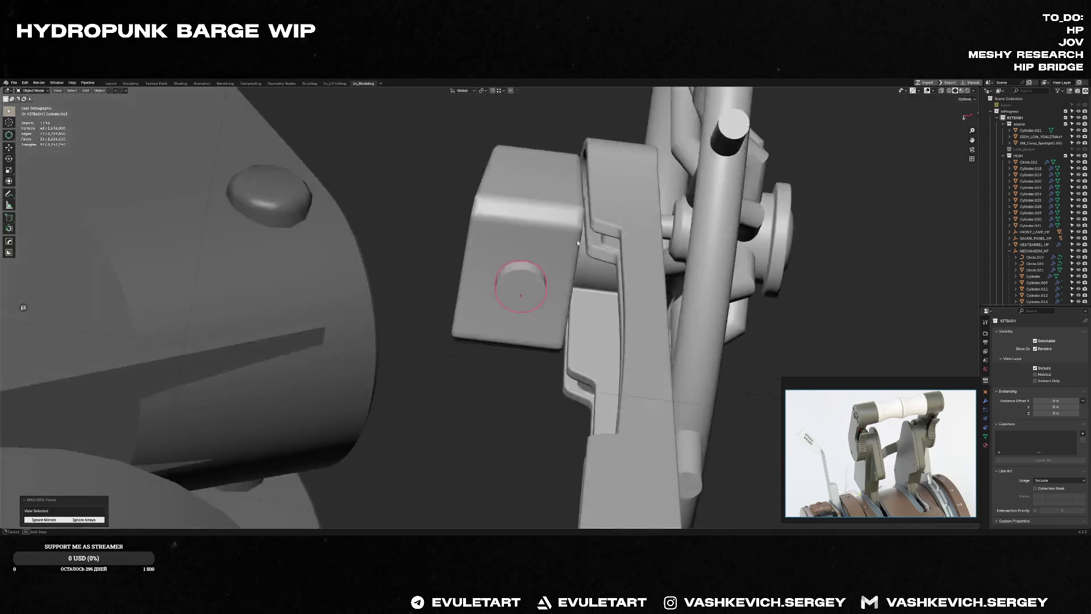
Step: Reposition the cylinder under the lever end, checking it from below and the front
key(ctrl+KP_7)
key(g)
click(546, 241)
middle_drag(545, 240, 562, 273)
key(KP_1)
Step: Shorten the cylinder further by lifting its bottom vertex ring, then head to the browser
key(Tab)
key(alt+z)
drag(465, 232, 687, 297)
key(alt+z)
key(g)
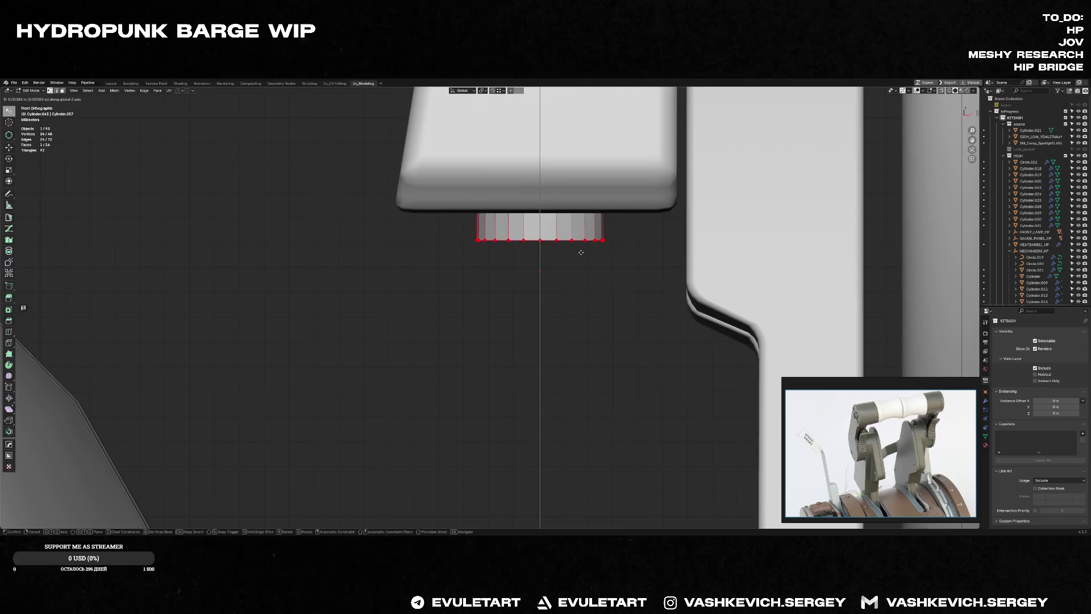
click(579, 253)
key(Tab)
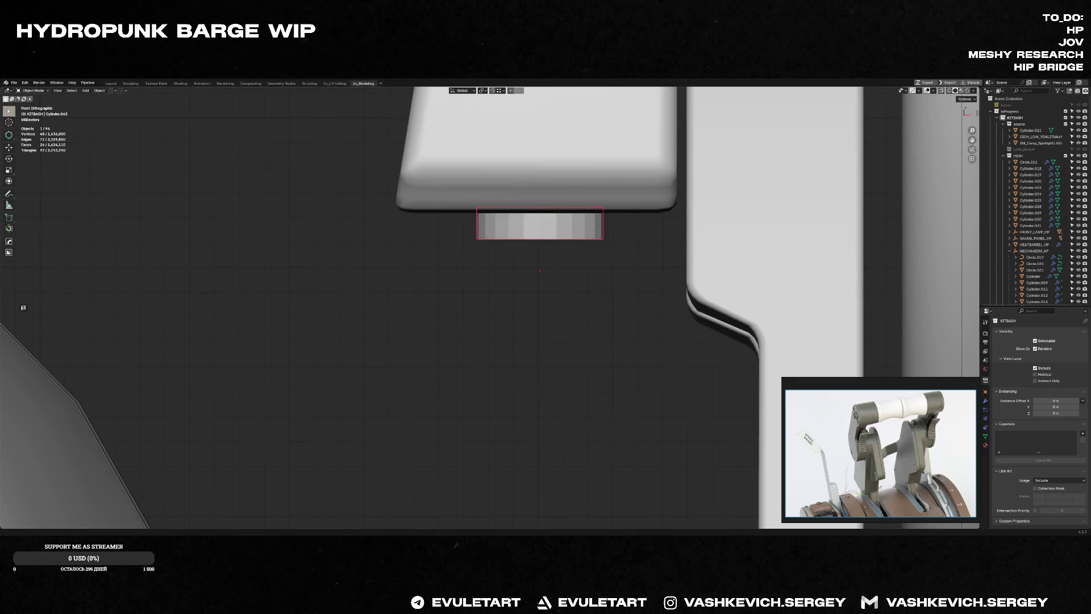
key(alt+Tab)
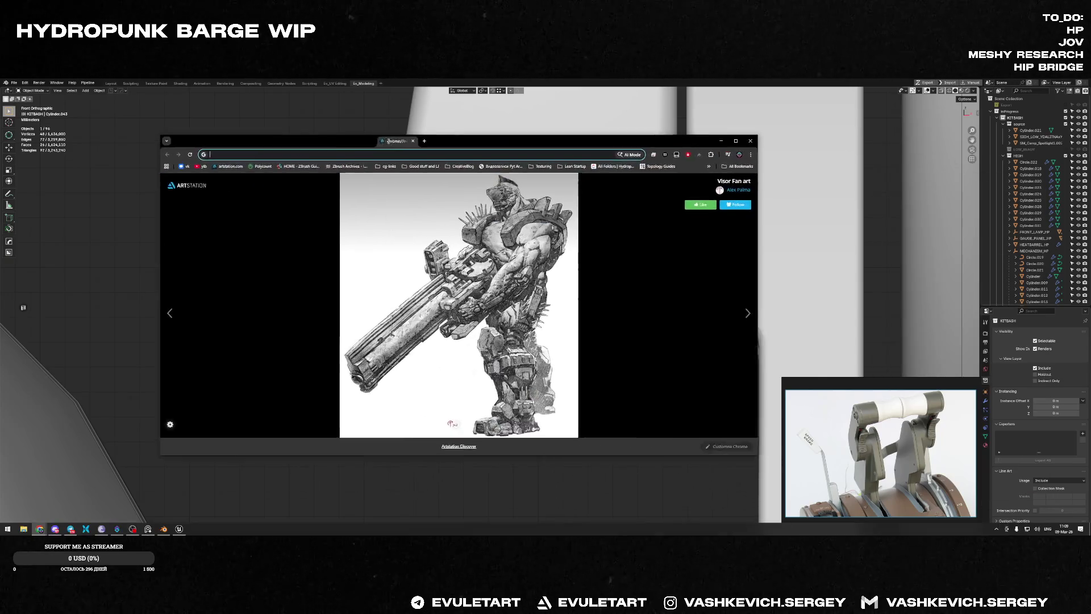
text(OBLIVION MOVIE)
Step: Search 'oblivion movie' images, preview the Kinetoscope still, and return to Blender
key(Return)
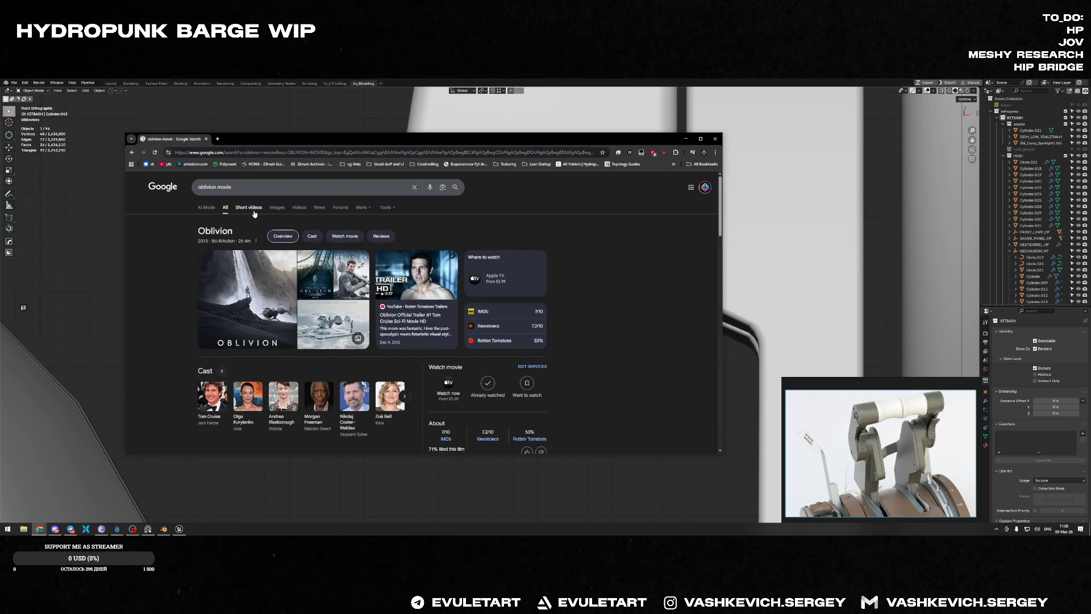
click(254, 212)
click(278, 208)
click(277, 207)
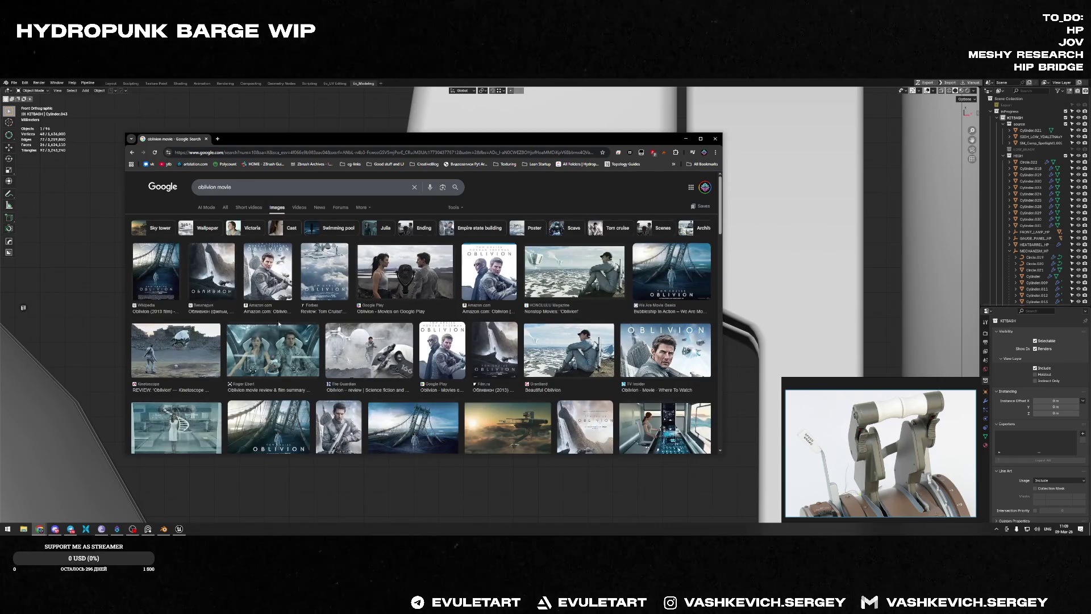
click(167, 355)
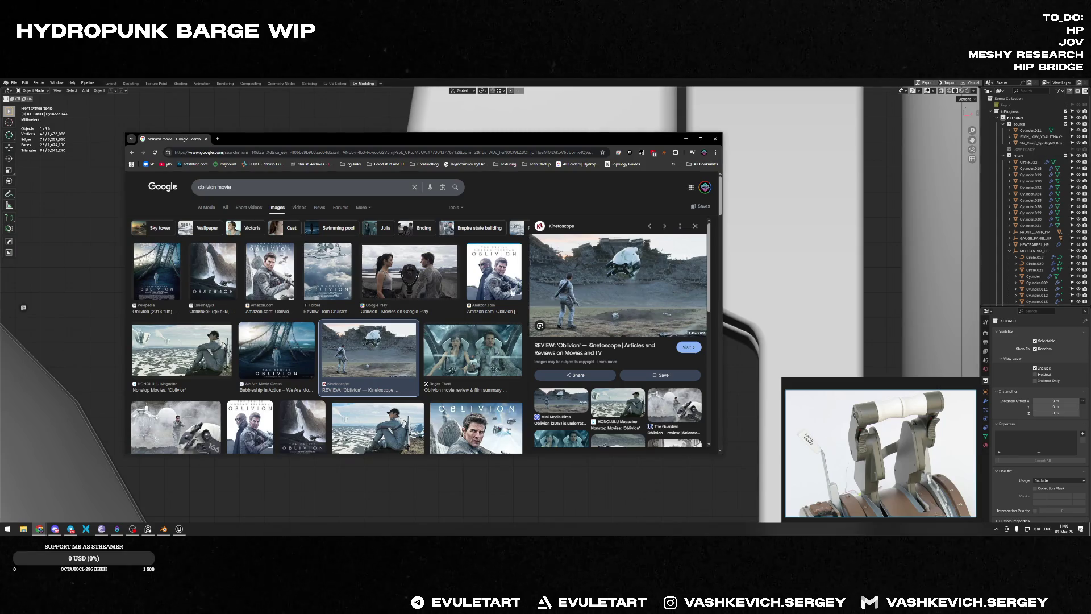
scroll(307, 326, down, 5)
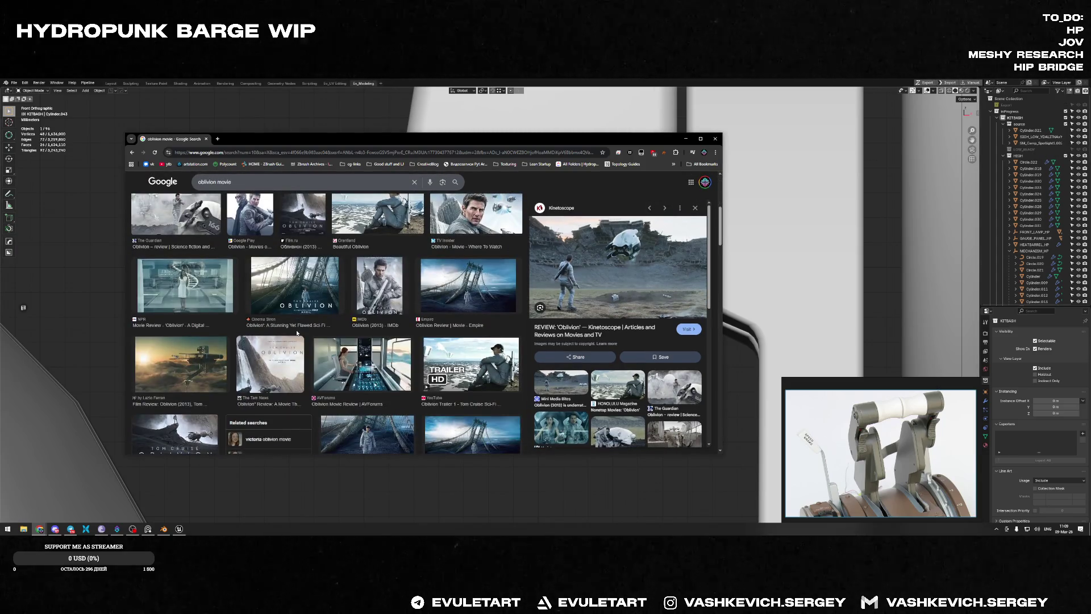
scroll(442, 337, down, 2)
scroll(393, 352, down, 2)
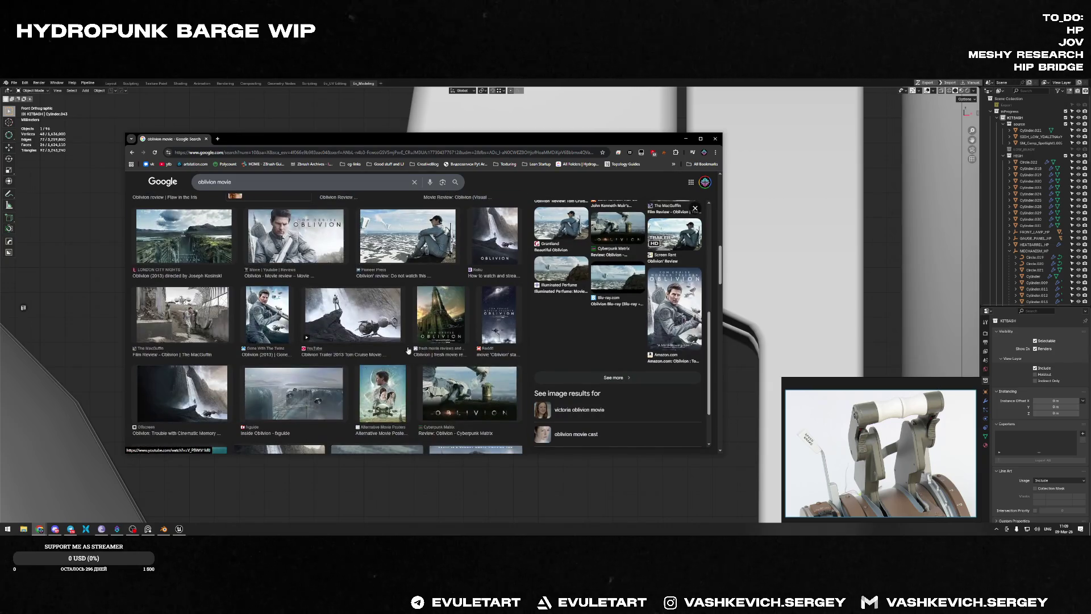
scroll(360, 357, down, 2)
scroll(326, 333, down, 2)
key(alt+Tab)
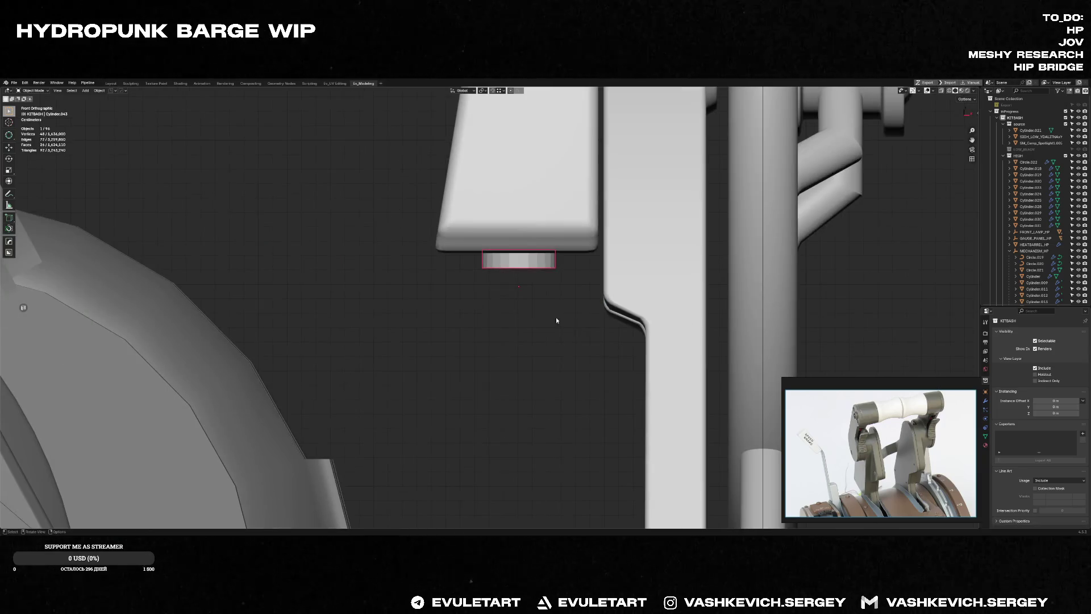
Step: Resize the hole's cap face under the hub block and inspect it in see-through view
mouse_move(536, 265)
middle_down()
mouse_move(584, 255)
mouse_move(618, 303)
middle_up()
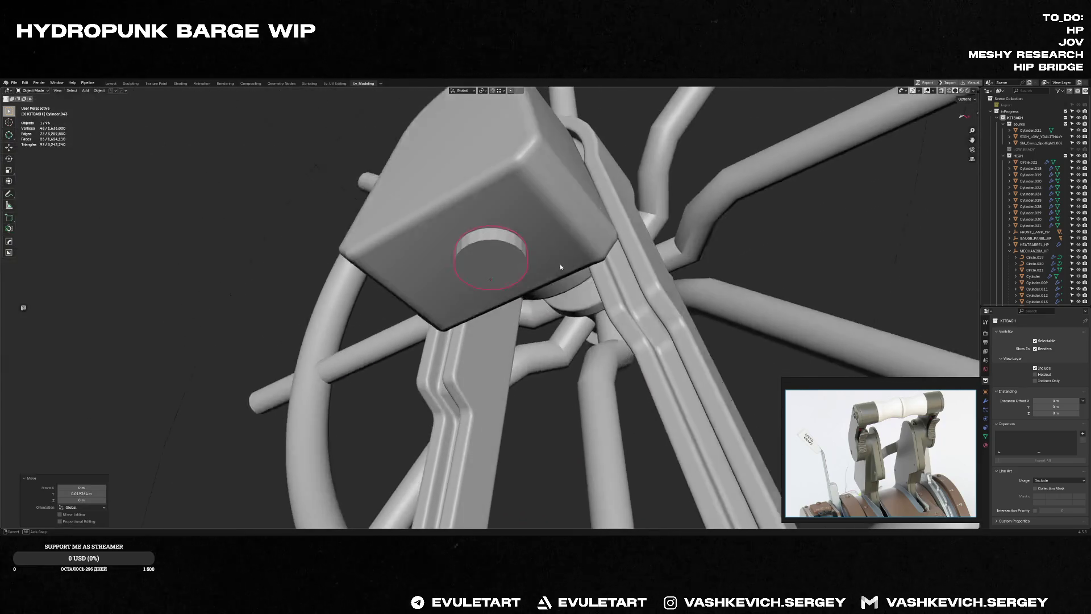
middle_drag(585, 301, 495, 261)
key(Tab)
click(495, 261)
click(665, 232)
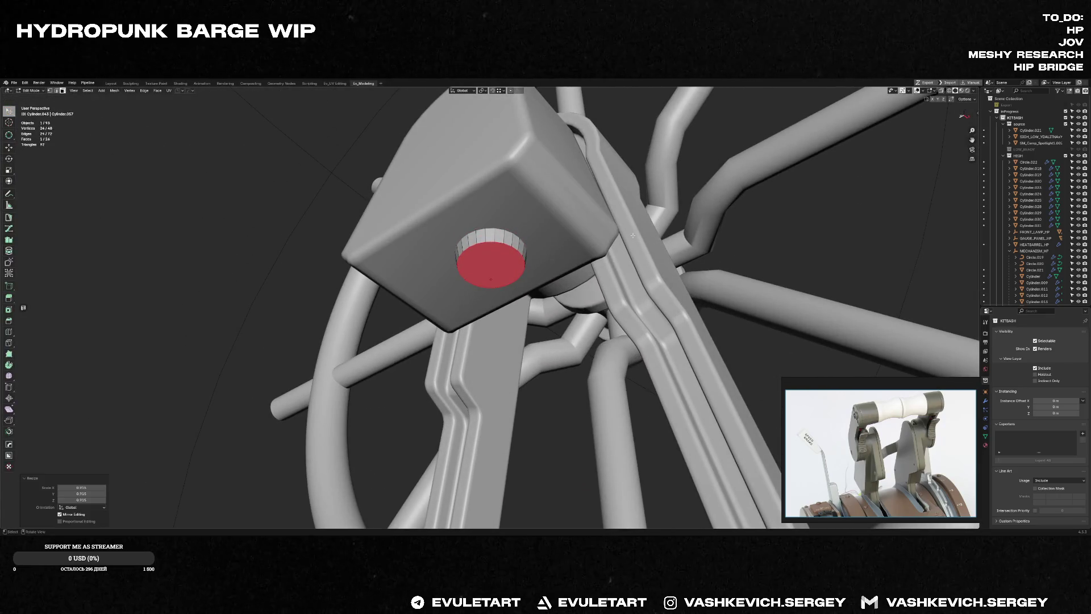
key(Tab)
mouse_move(525, 245)
middle_down()
mouse_move(507, 291)
mouse_move(524, 249)
mouse_move(506, 247)
middle_up()
key(Tab)
key(alt+z)
key(alt+z)
key(Tab)
Step: Bevel the hole's rim smoothly and extrude the cap face inward into a recessed socket
key(ctrl+b)
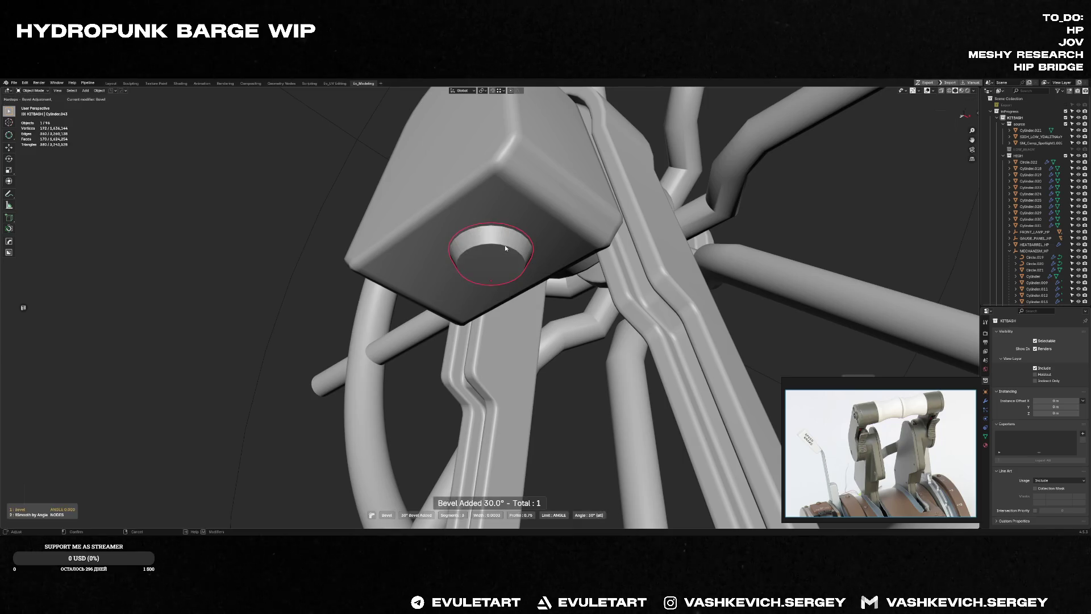
key(q)
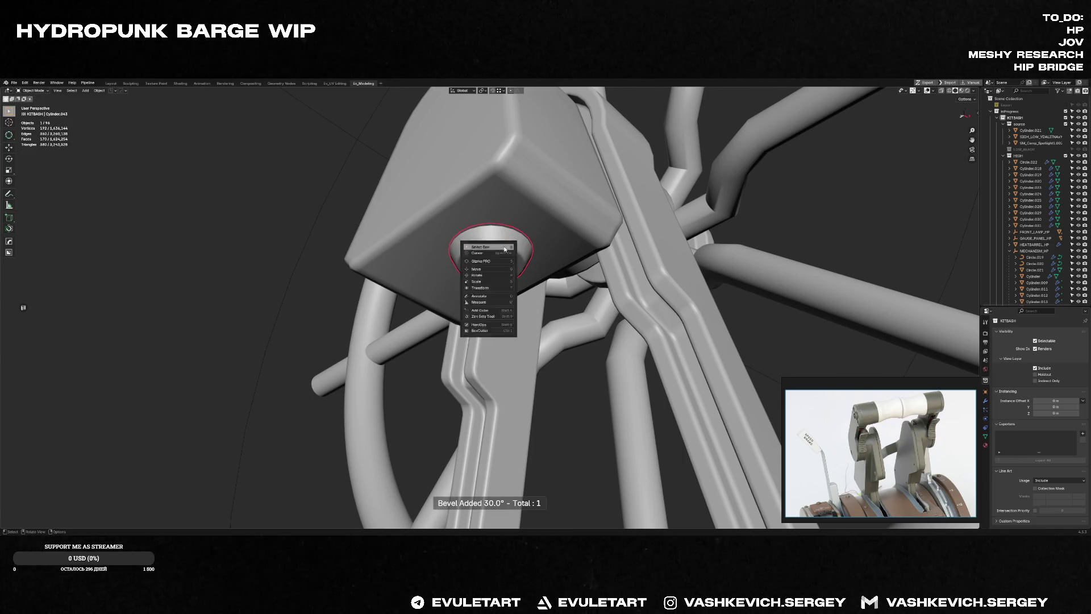
click(493, 260)
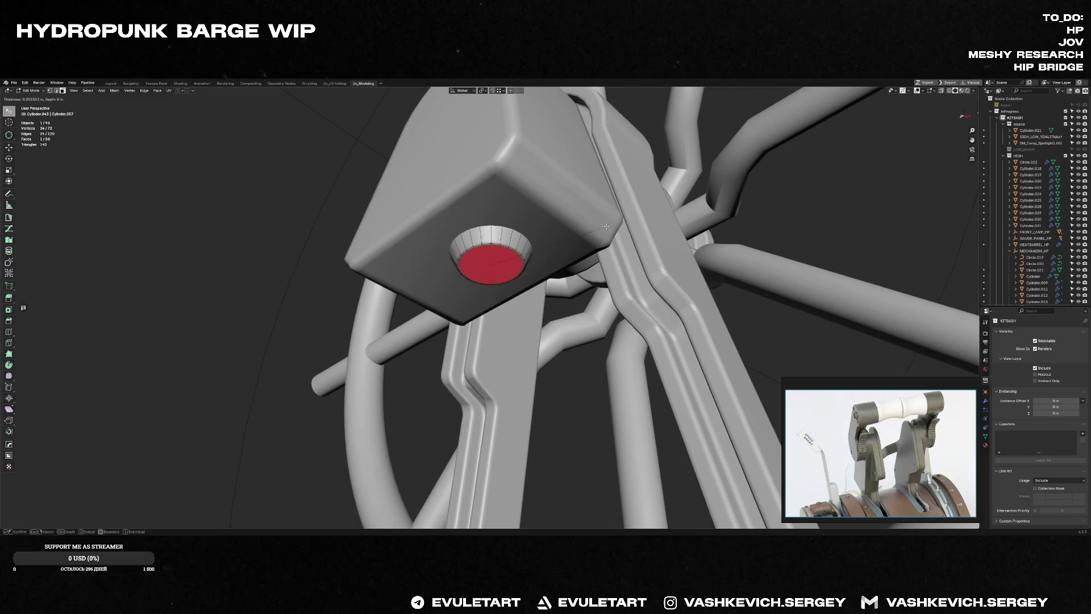
key(e)
middle_drag(602, 227, 600, 241)
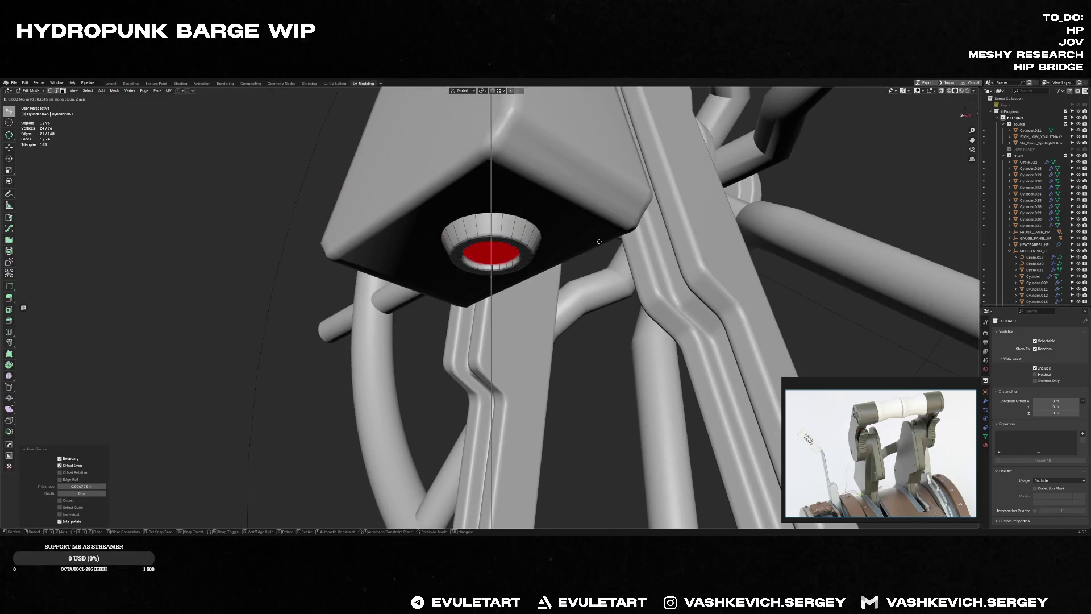
click(599, 241)
key(Tab)
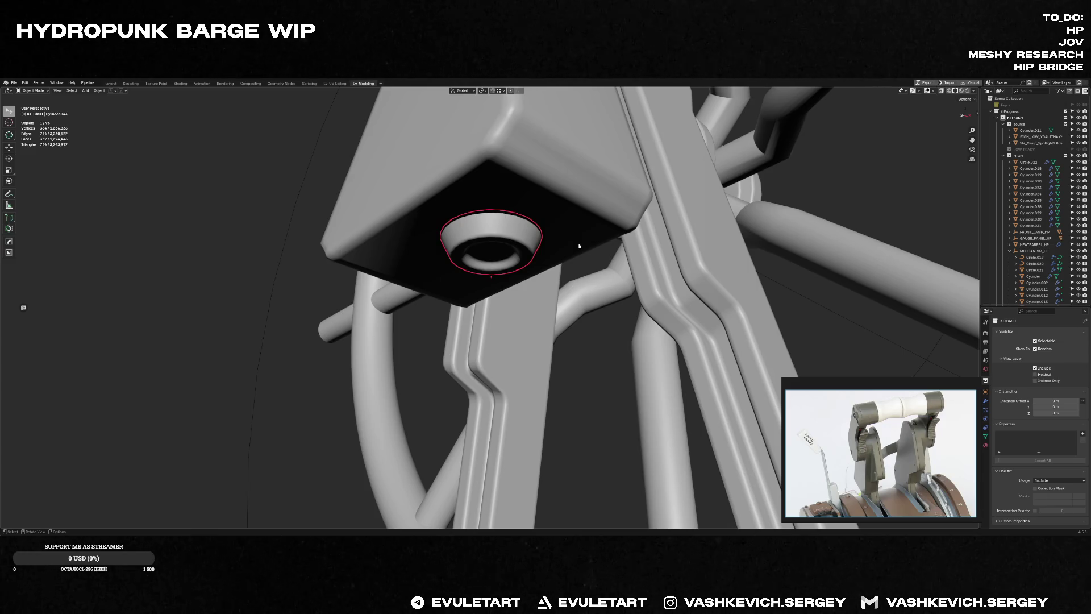
middle_drag(567, 242, 345, 265)
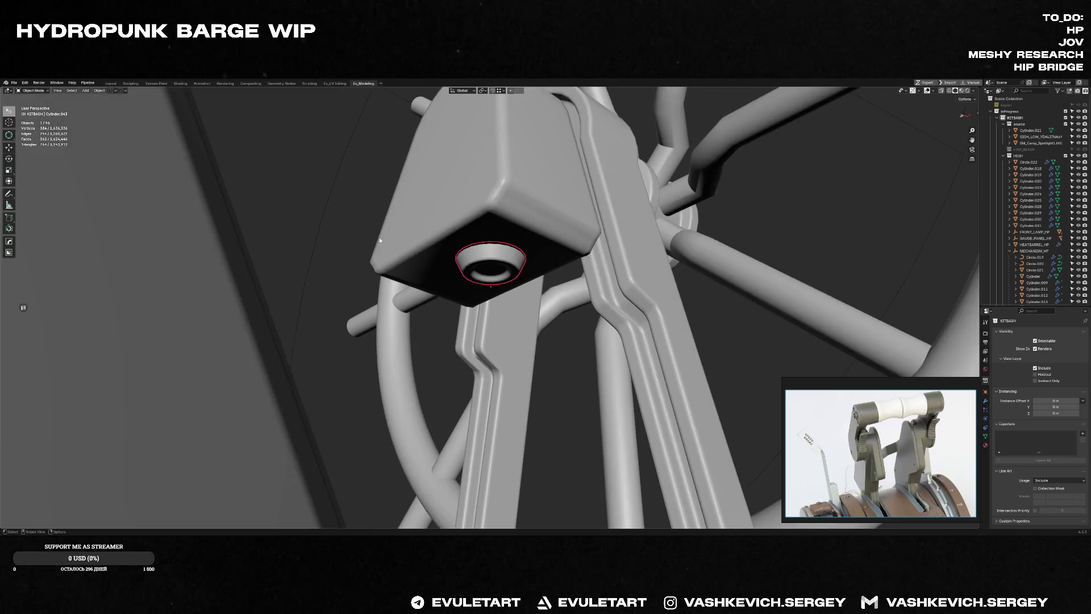
Step: Add a new 24-sided cylinder and move and scale it near the lever's bracket
middle_drag(475, 326, 492, 268)
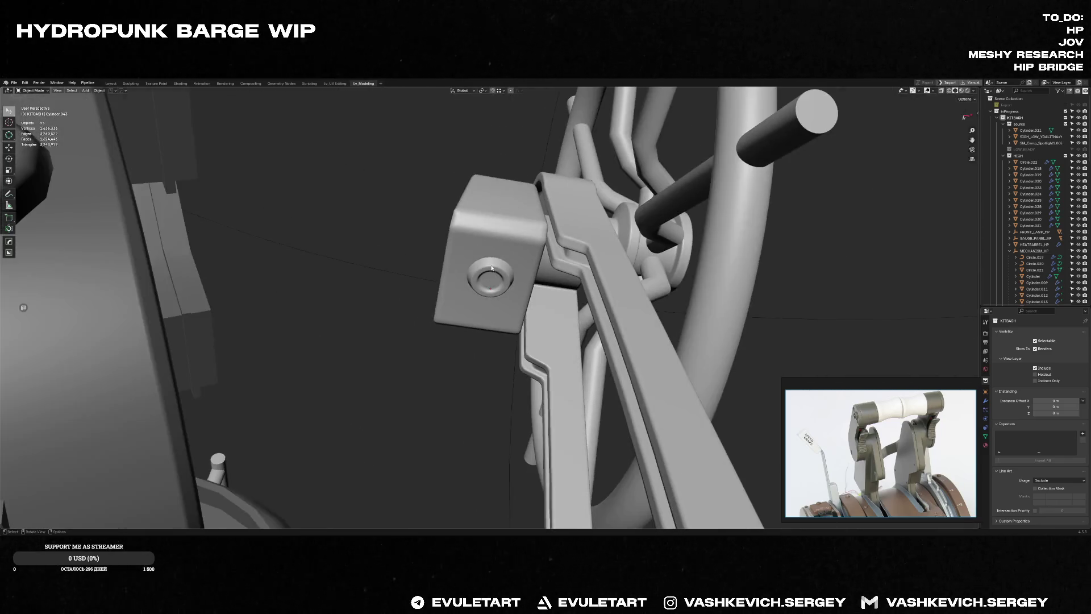
middle_drag(814, 328, 839, 291)
key(shift+a)
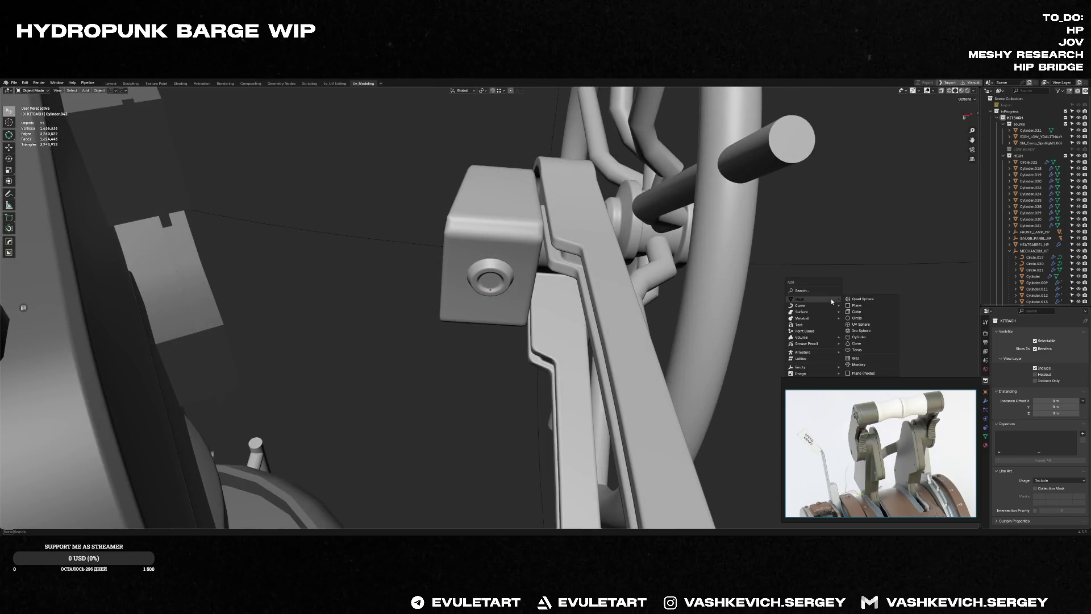
click(860, 337)
middle_drag(755, 333, 495, 288)
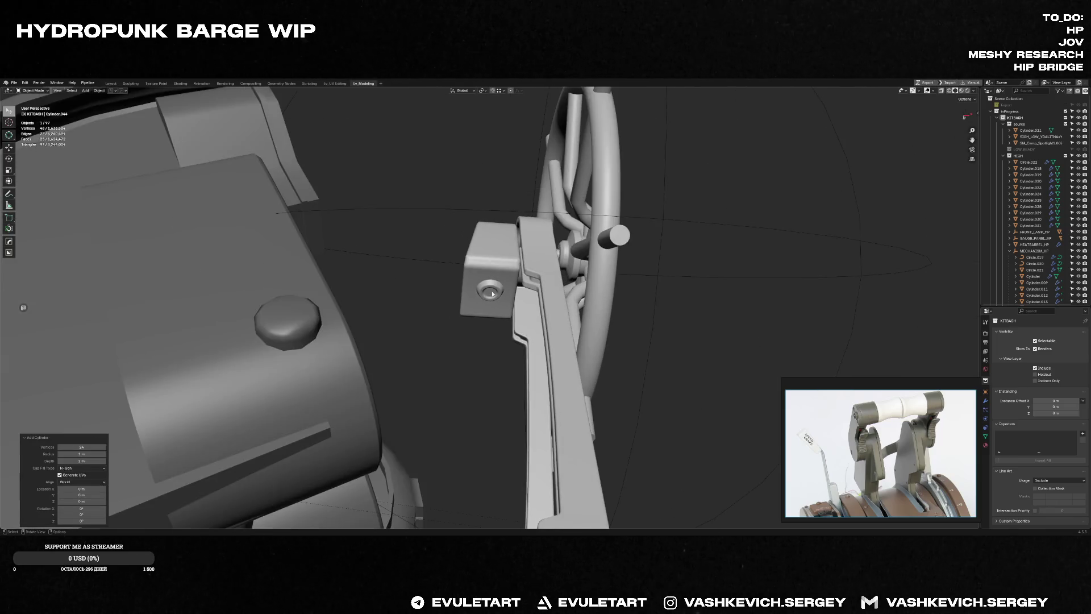
key(g)
click(555, 228)
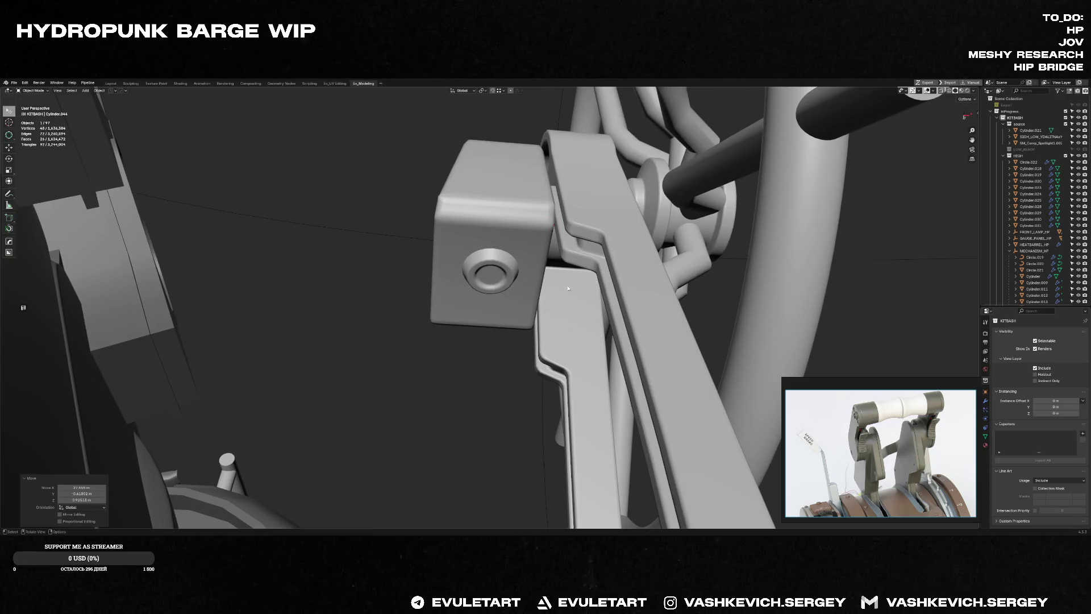
key(s)
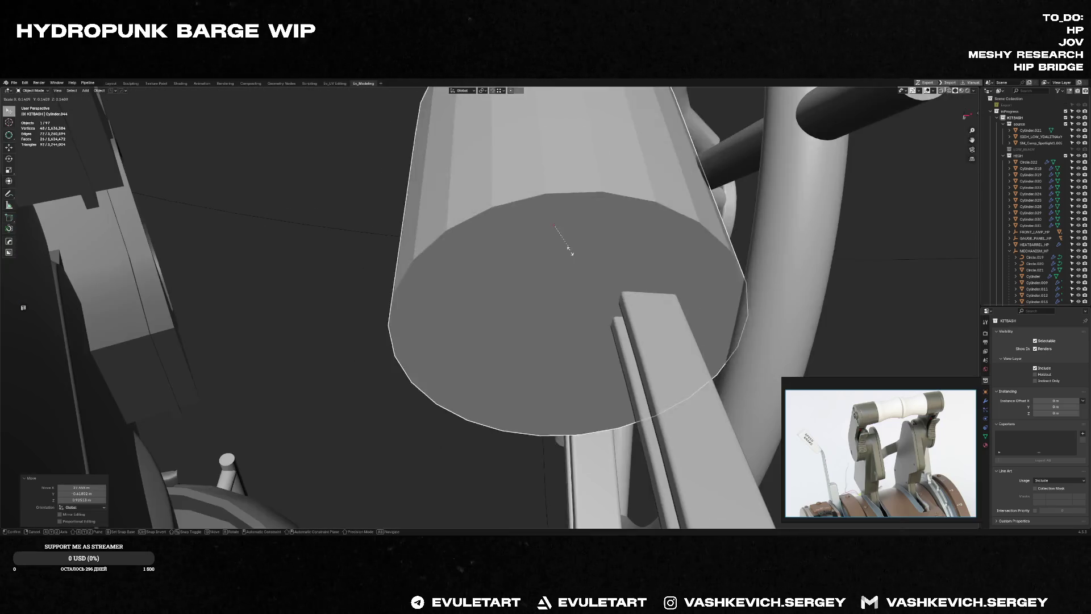
Step: Shift the small cylinder into place just beneath the bracket beside the wheel hub
click(496, 278)
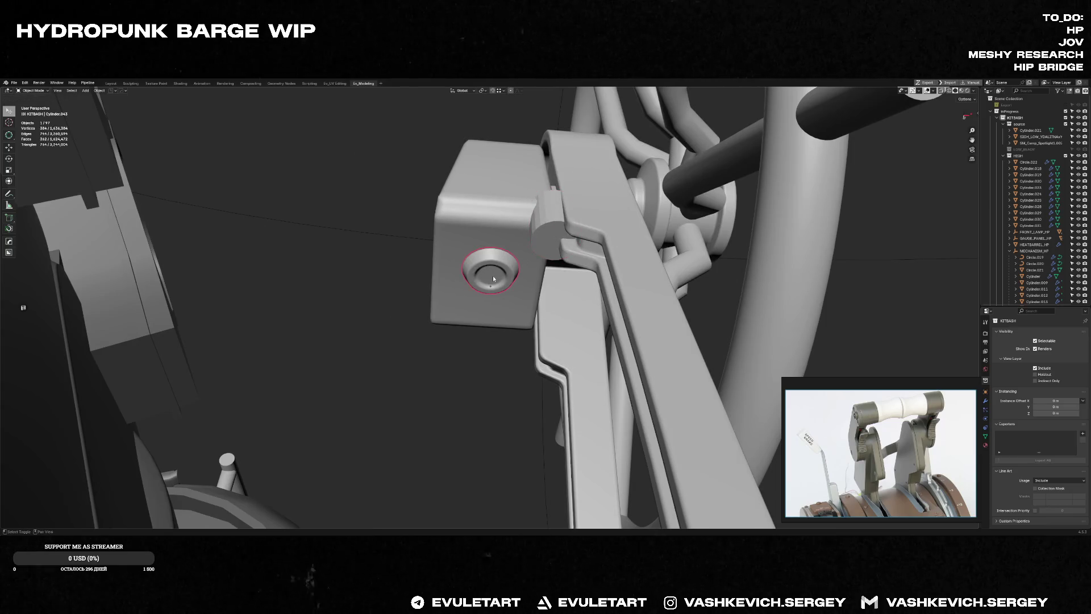
key(Tab)
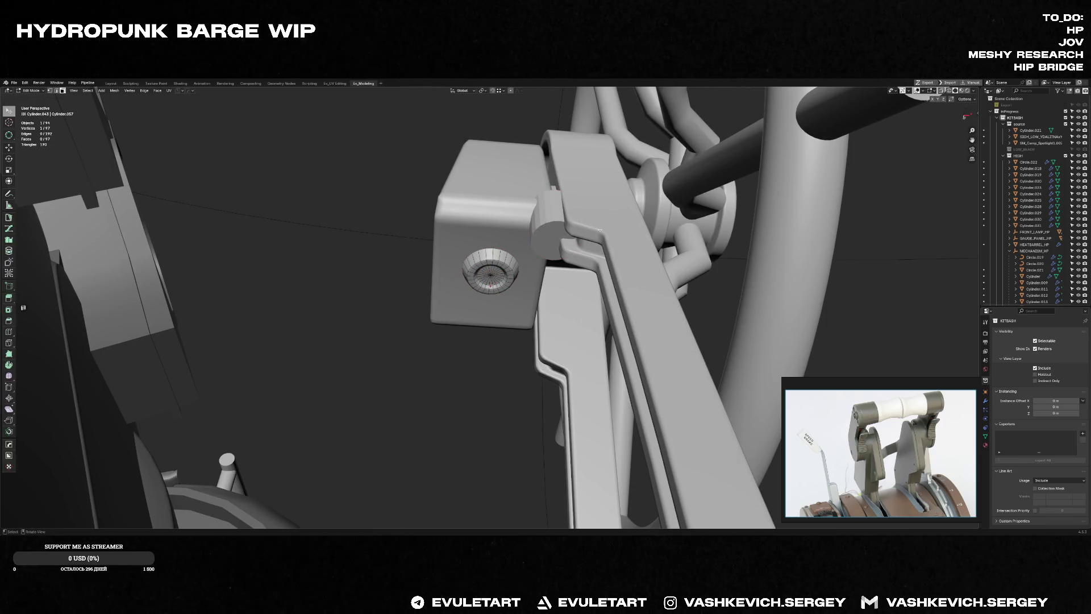
key(Tab)
key(g)
click(521, 279)
key(KP_1)
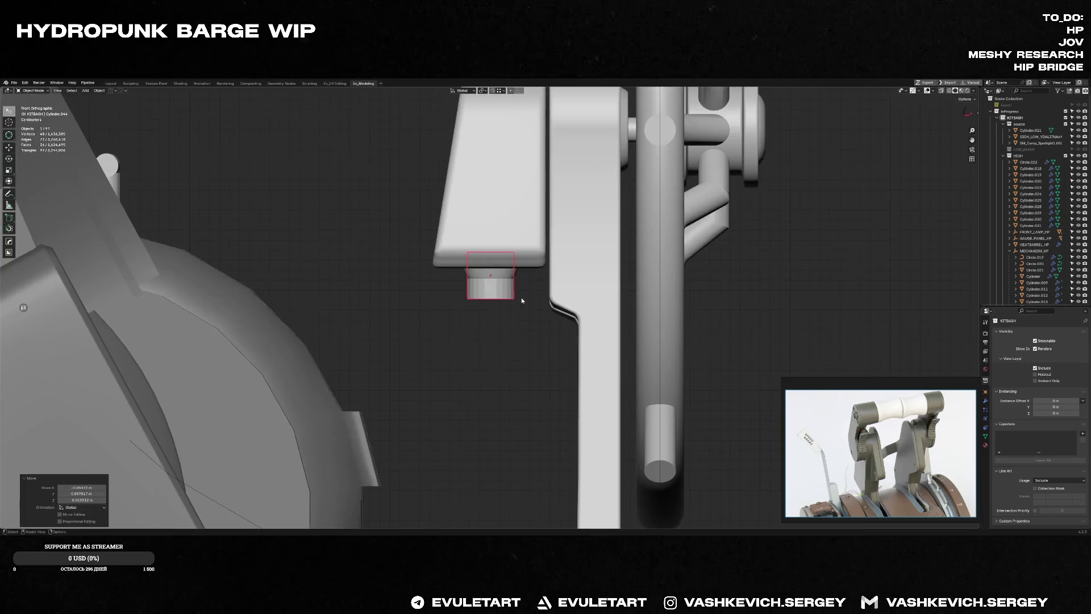
key(Tab)
scroll(554, 271, down, 2)
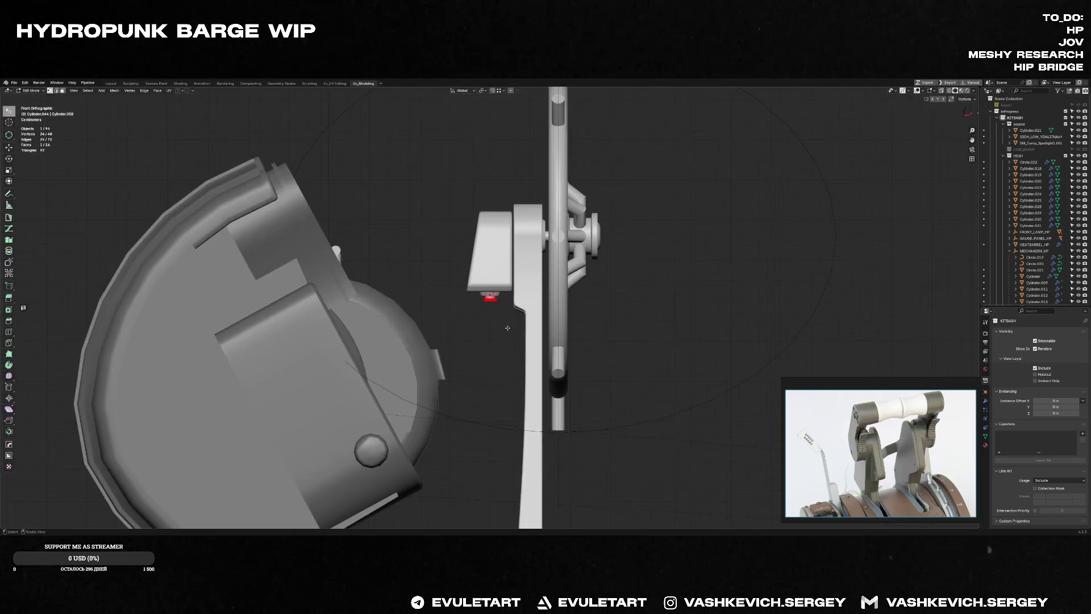
Step: Extrude the cylinder's end down into a long rod and nudge it slightly along Y
shift+middle_drag(554, 270, 525, 171)
key(e)
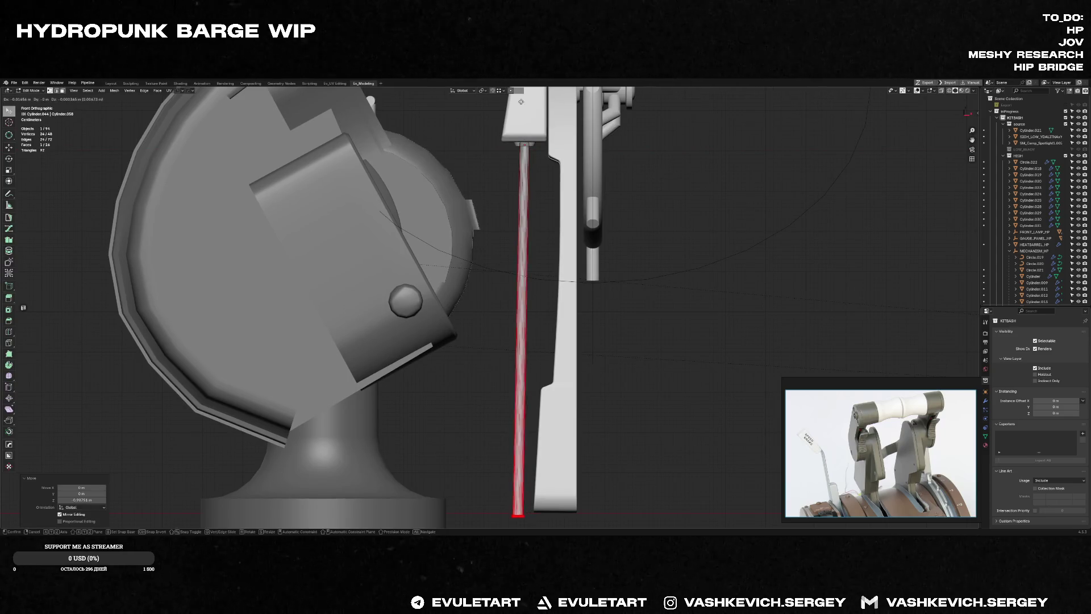
click(523, 202)
key(Tab)
mouse_move(523, 202)
middle_down()
mouse_move(545, 224)
mouse_move(601, 208)
middle_up()
scroll(546, 223, down, 5)
scroll(510, 206, up, 6)
mouse_move(510, 208)
middle_down()
mouse_move(488, 184)
mouse_move(555, 213)
middle_up()
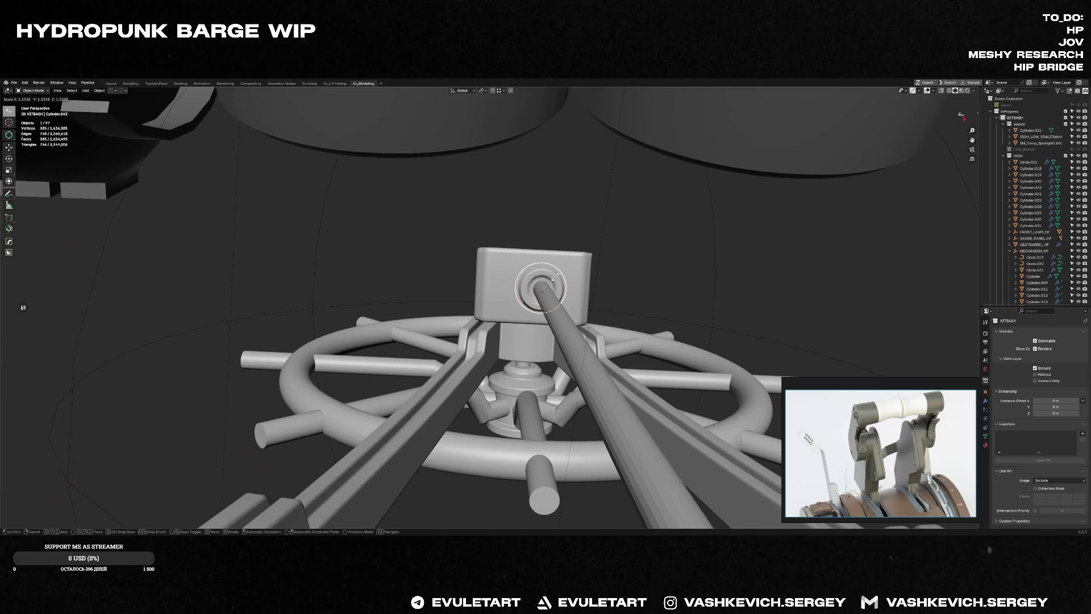
key(y)
click(544, 314)
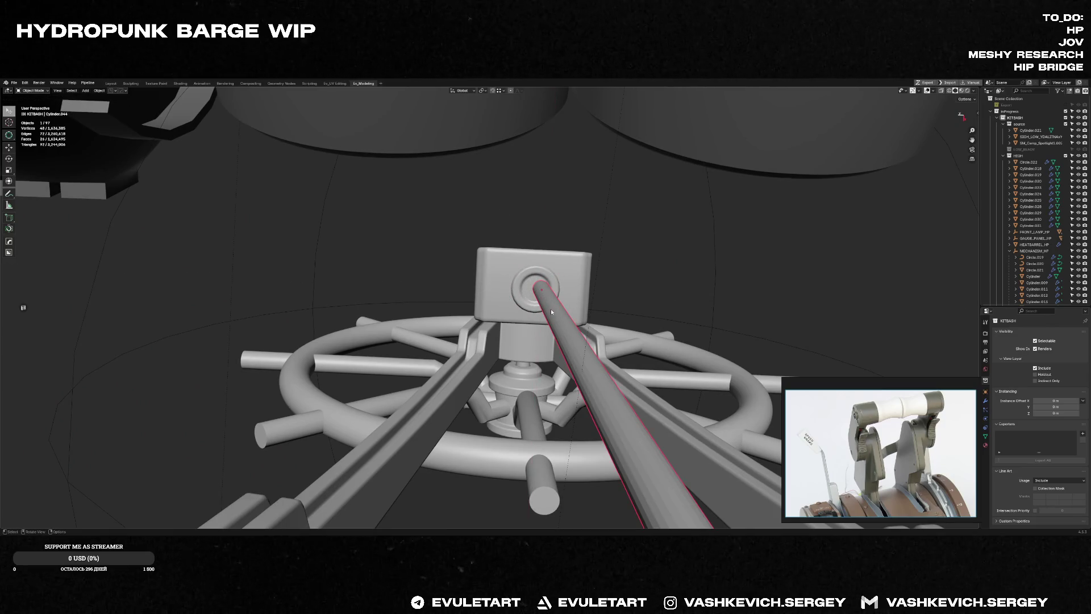
key(alt+z)
key(alt+z)
Step: Snap the rod's end into alignment and begin adjusting its thickness
key(Tab)
key(alt+z)
key(alt+z)
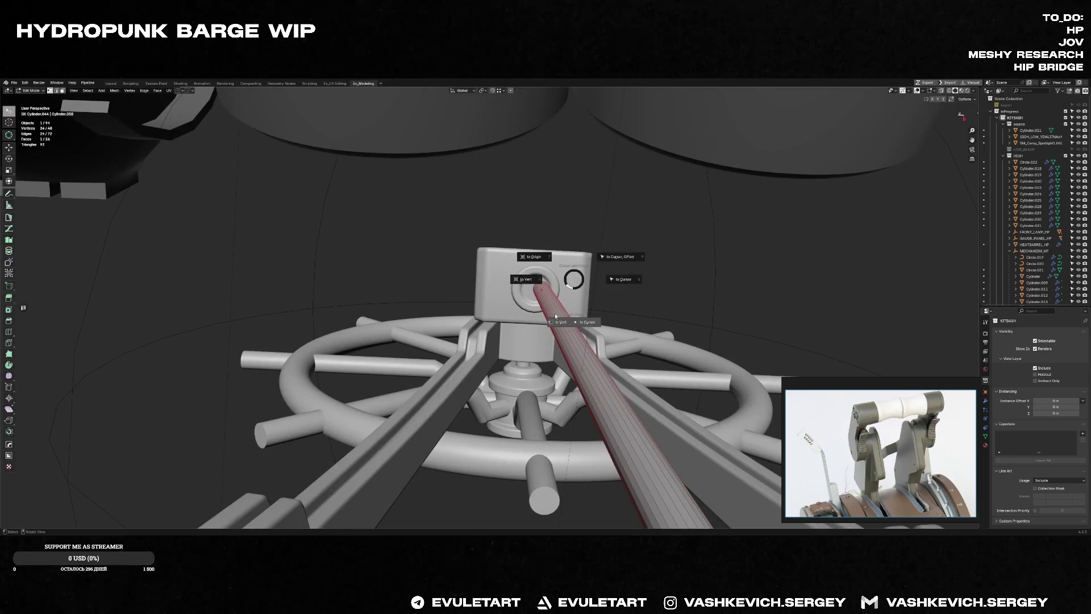
click(555, 313)
key(Tab)
key(KP_Decimal)
key(Tab)
scroll(495, 316, down, 5)
middle_drag(496, 316, 593, 329)
key(alt+z)
key(alt+z)
scroll(592, 329, up, 2)
scroll(630, 230, up, 3)
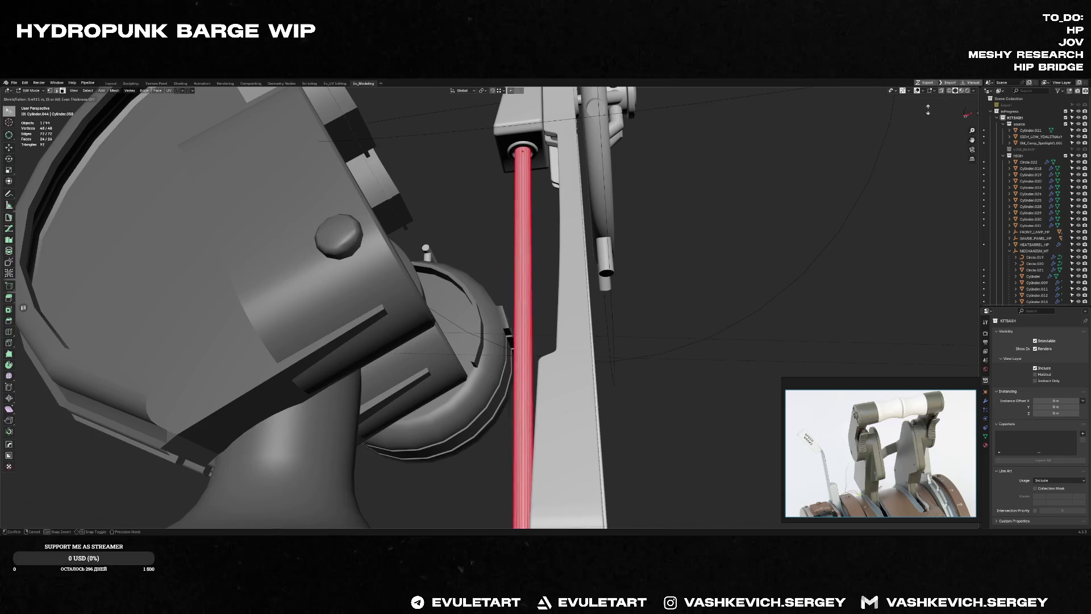
mouse_move(539, 86)
middle_down()
mouse_move(577, 170)
mouse_move(562, 230)
middle_up()
key(alt+s)
key(Tab)
Step: Give the rod smooth shading and lasso-select its whole mesh while isolated
right_click(525, 256)
click(524, 260)
key(shift+h)
scroll(589, 205, down, 5)
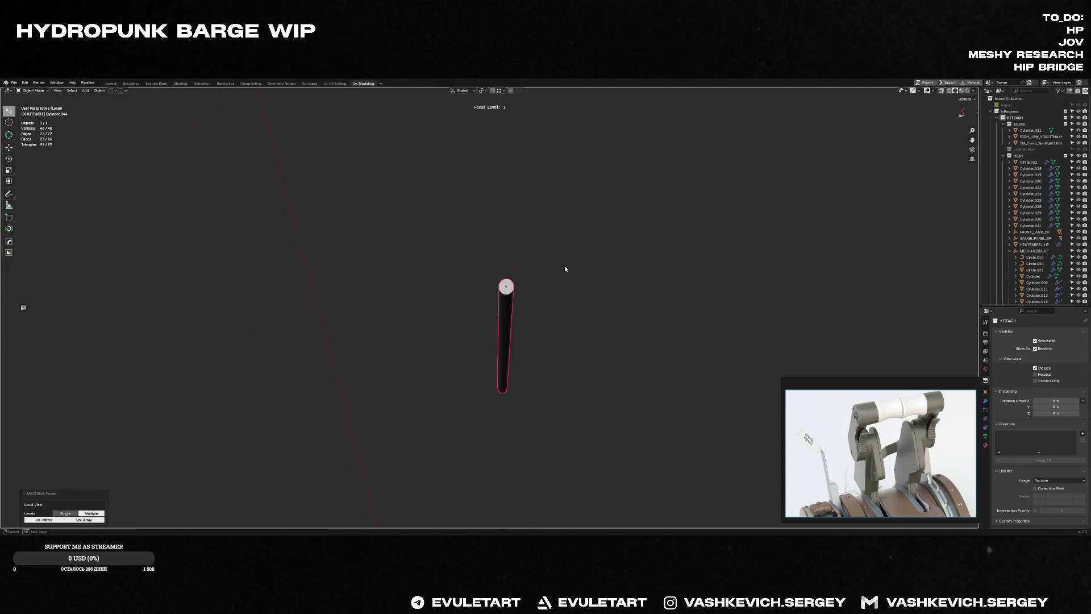
key(alt+h)
key(Tab)
key(Tab)
key(f)
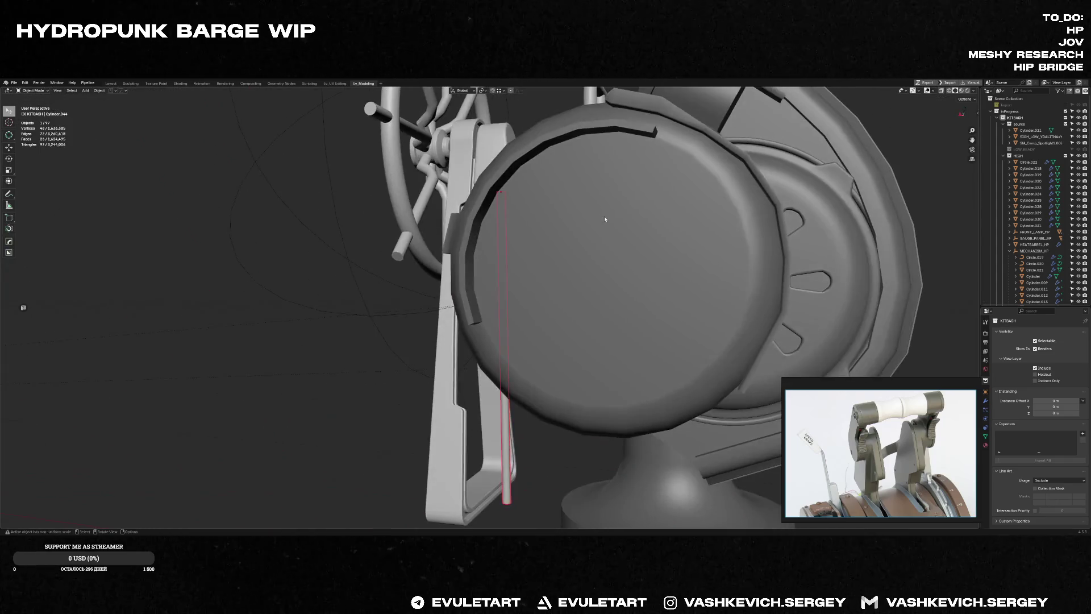
key(Tab)
drag(451, 307, 421, 378)
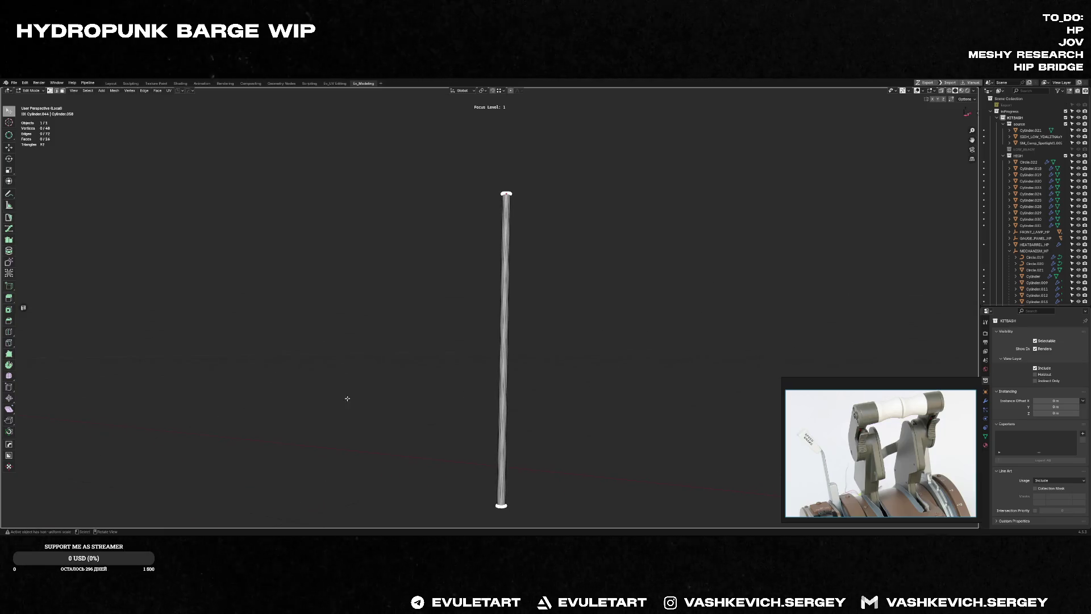
mouse_move(483, 298)
mouse_down()
mouse_move(649, 314)
mouse_move(402, 385)
mouse_up()
key(Tab)
key(f)
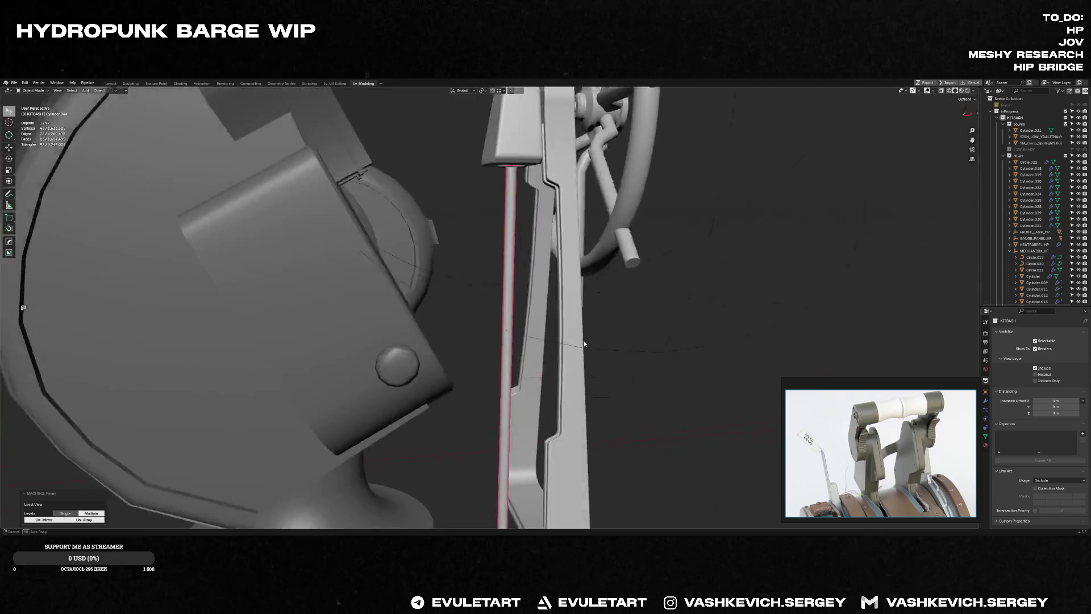
Step: Try scaling the rod's width from the front view, cancelling each attempt
key(Tab)
key(KP_Decimal)
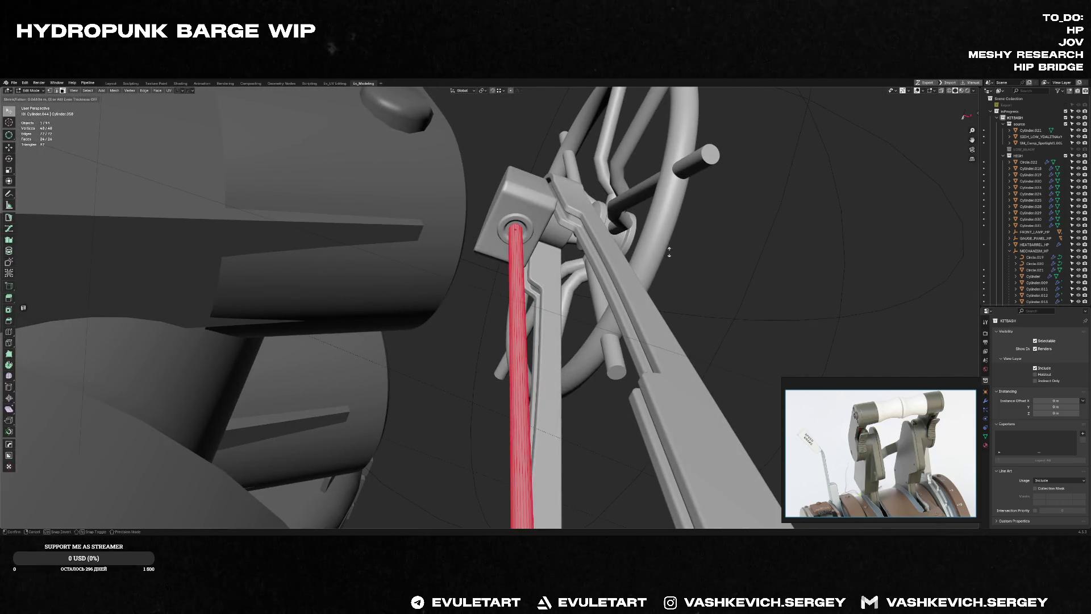
key(s)
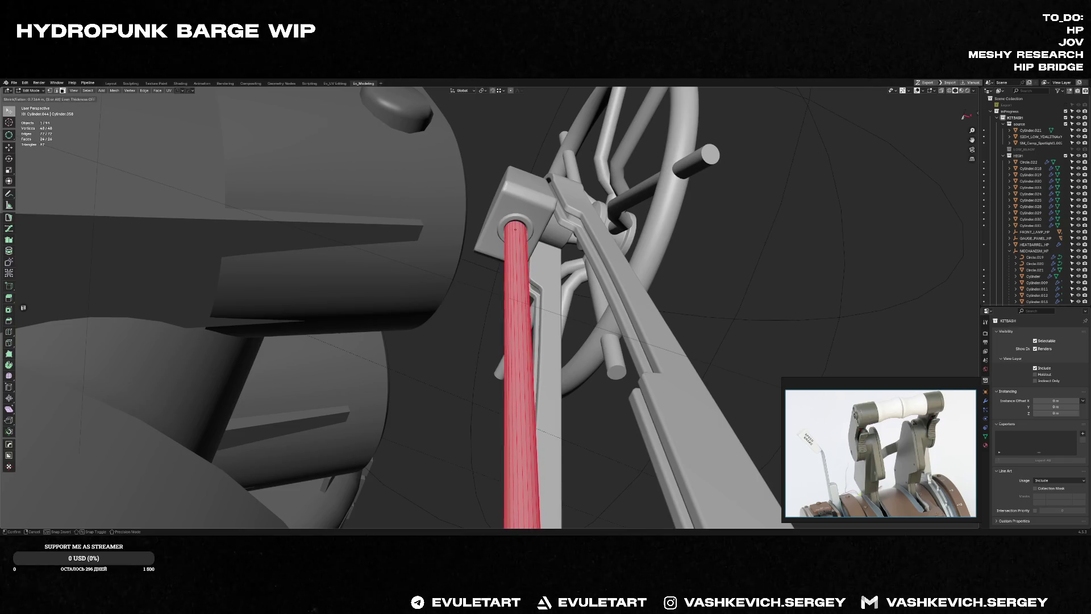
key(Escape)
key(Tab)
scroll(470, 467, down, 5)
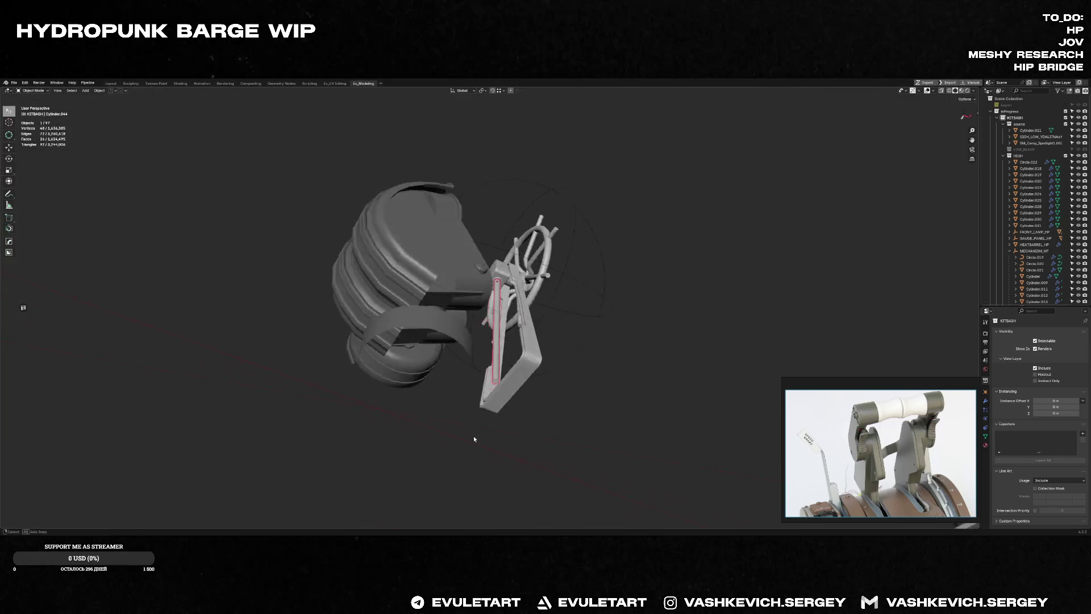
key(KP_1)
scroll(572, 343, up, 1)
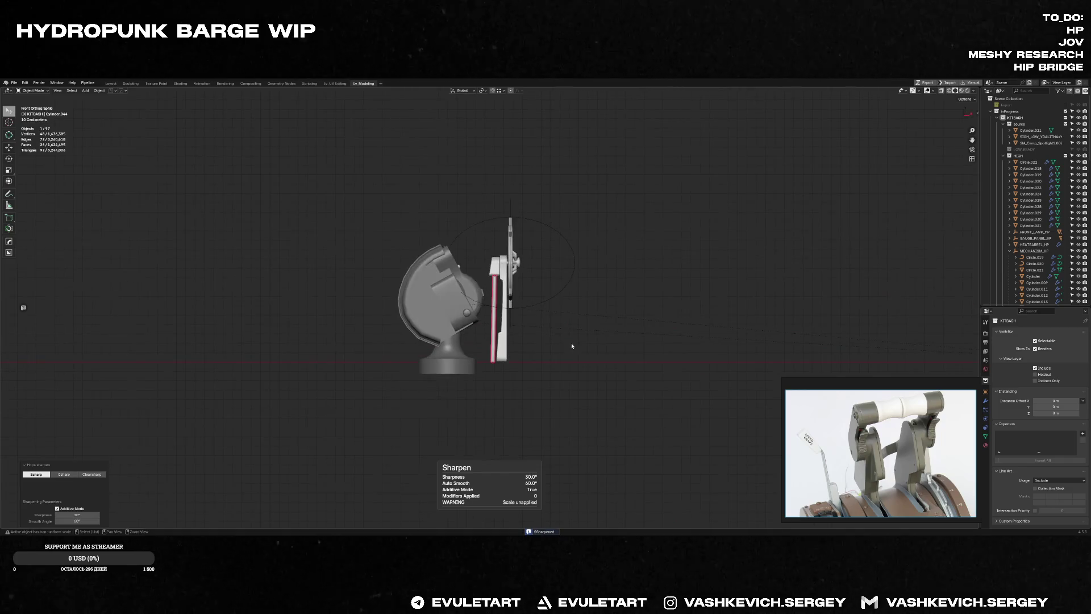
scroll(522, 374, up, 3)
scroll(509, 410, down, 5)
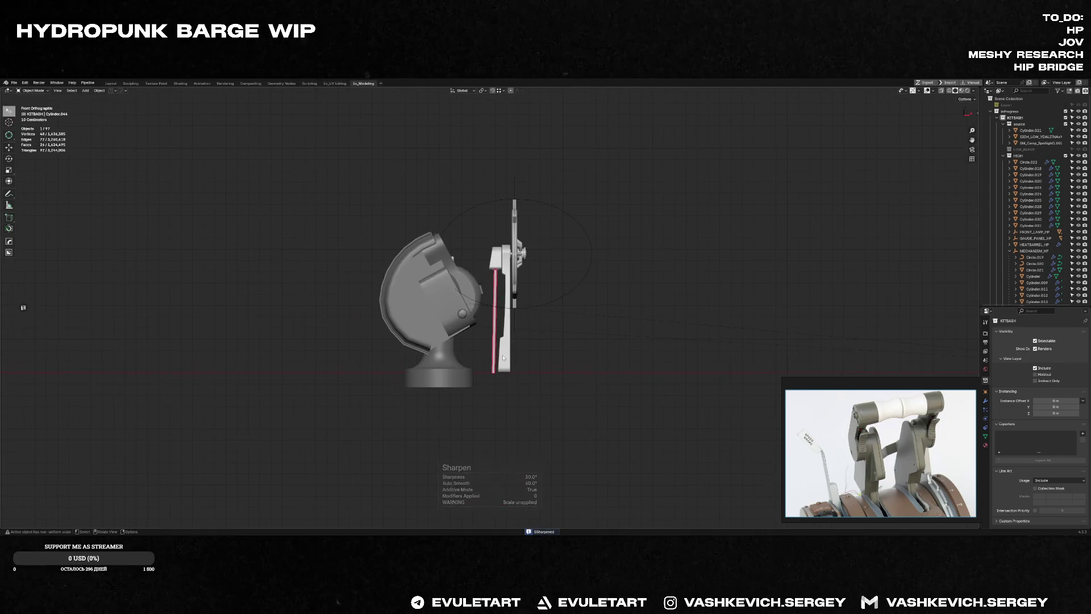
scroll(517, 318, up, 3)
scroll(517, 317, up, 1)
scroll(517, 317, up, 3)
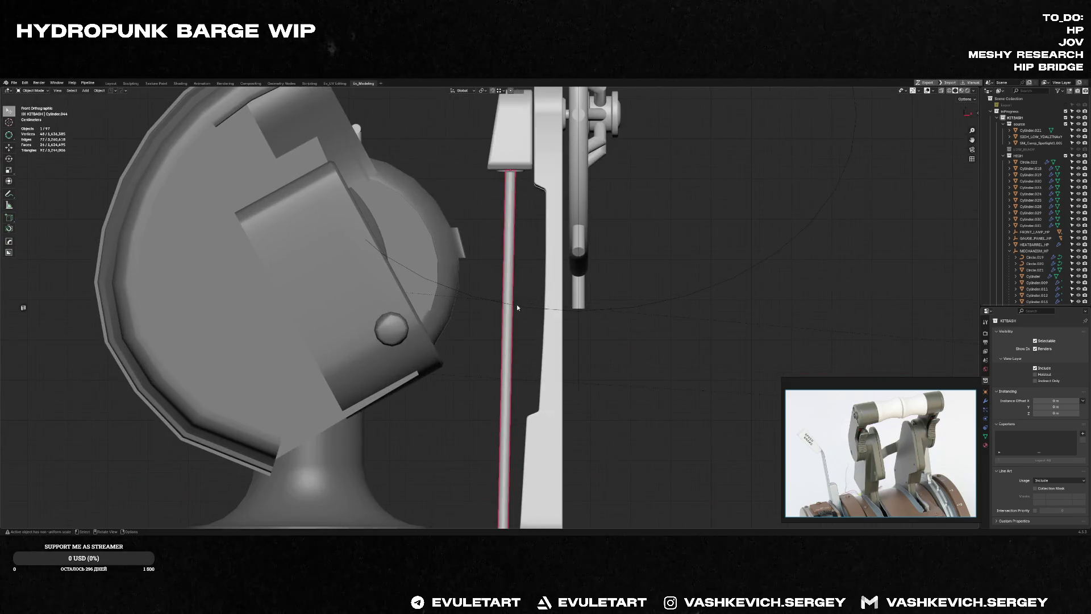
key(Tab)
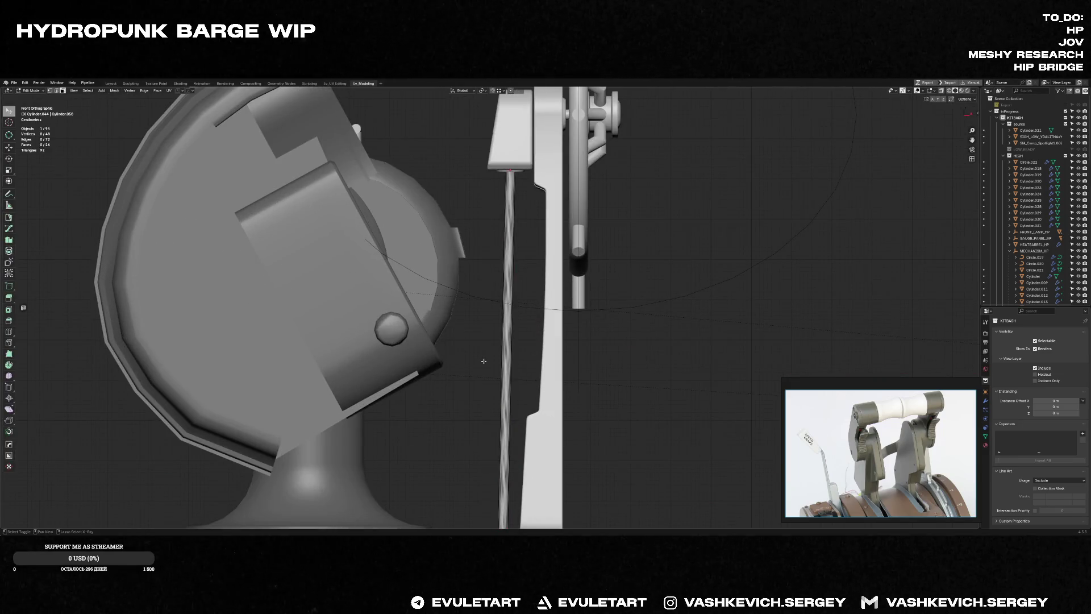
key(l)
key(s)
key(Escape)
middle_drag(562, 331, 574, 317)
scroll(573, 317, up, 3)
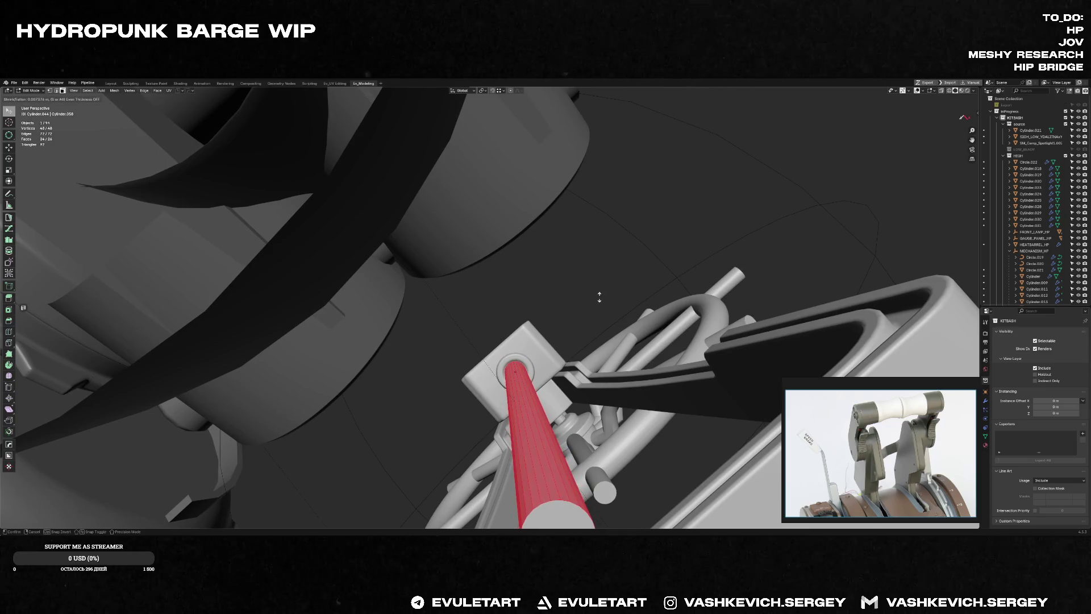
Step: Reshape the rod's end with Alt+S and check it from several angles
click(531, 365)
middle_drag(532, 364, 609, 293)
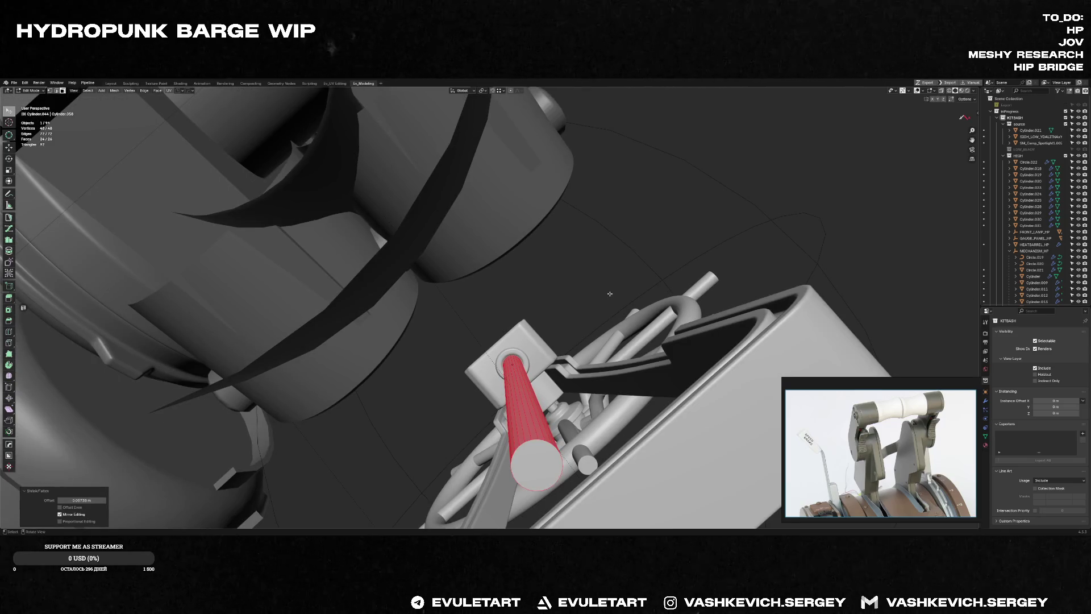
key(Tab)
middle_drag(609, 293, 523, 253)
scroll(506, 216, up, 2)
mouse_move(505, 216)
middle_down()
mouse_move(533, 164)
mouse_move(523, 200)
mouse_move(534, 238)
mouse_move(552, 181)
middle_up()
Step: Duplicate the rod in place and set the copy's origin to its geometry
key(shift+d)
key(z)
click(524, 209)
key(shift+s)
click(534, 228)
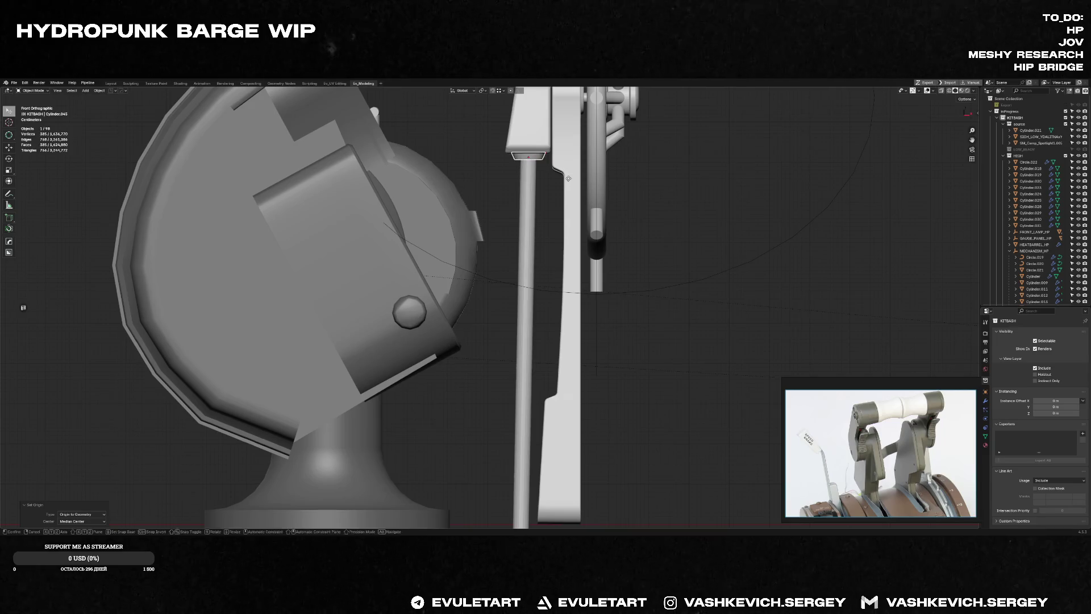
key(Escape)
scroll(568, 178, down, 5)
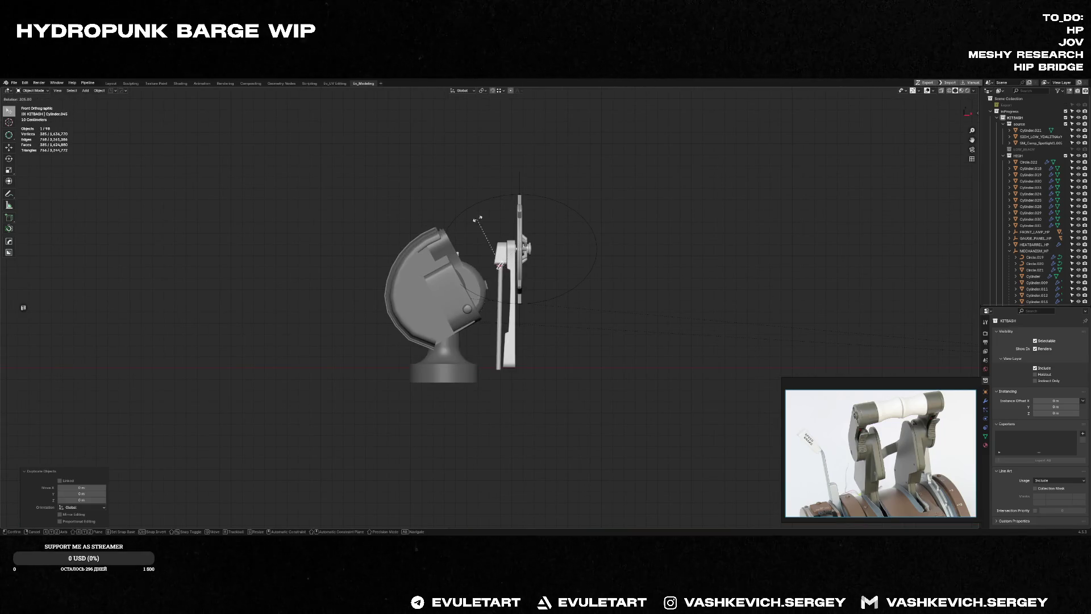
Step: Inset the bottom face of the lever rod cylinder
click(496, 279)
middle_drag(490, 384, 528, 359)
key(Tab)
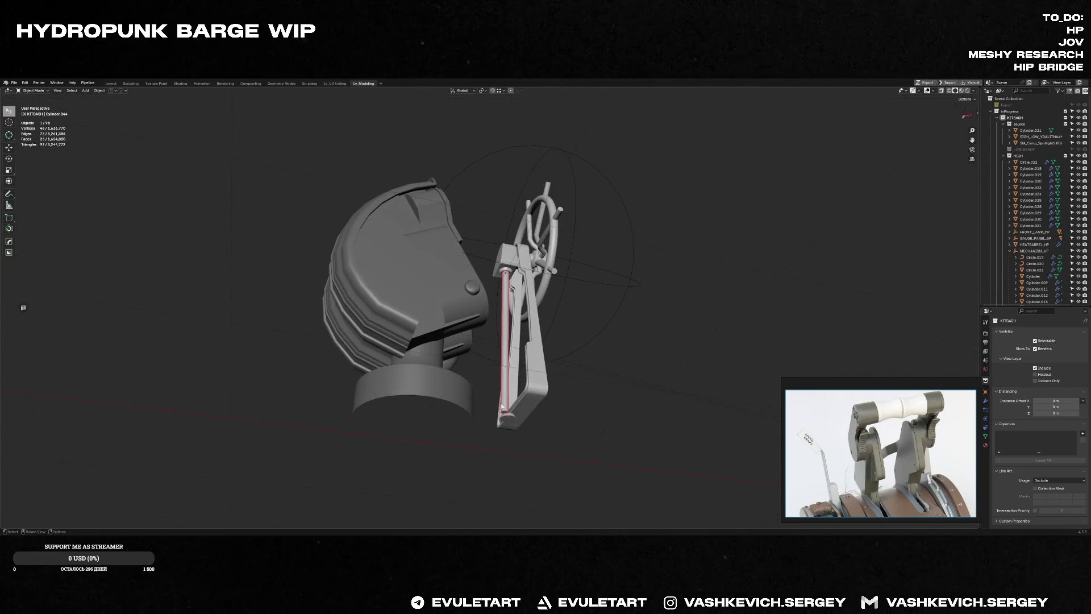
click(505, 410)
key(KP_Decimal)
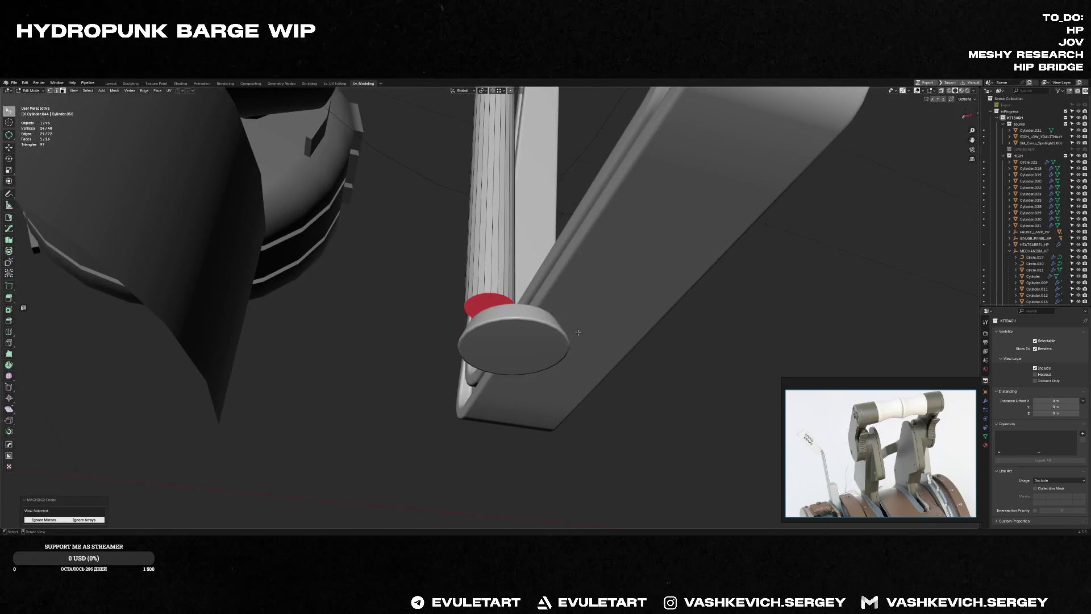
key(i)
click(574, 333)
key(Tab)
click(538, 335)
Step: Drop the disc cap onto the rod's bottom and adjust its height vertically in front view
key(g)
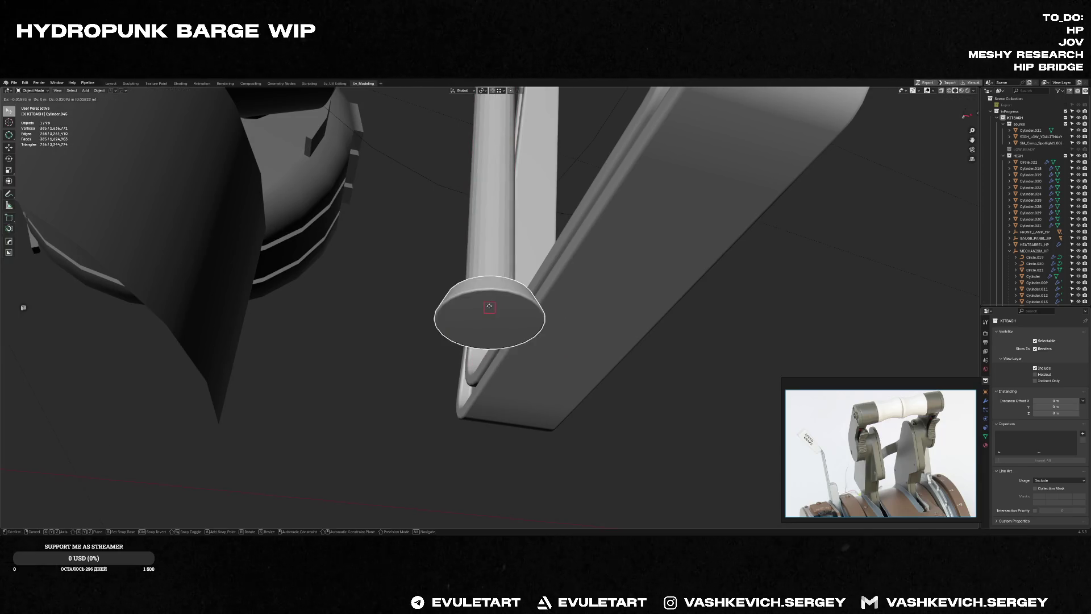
click(486, 378)
mouse_move(486, 377)
middle_down()
mouse_move(559, 350)
mouse_move(562, 311)
middle_up()
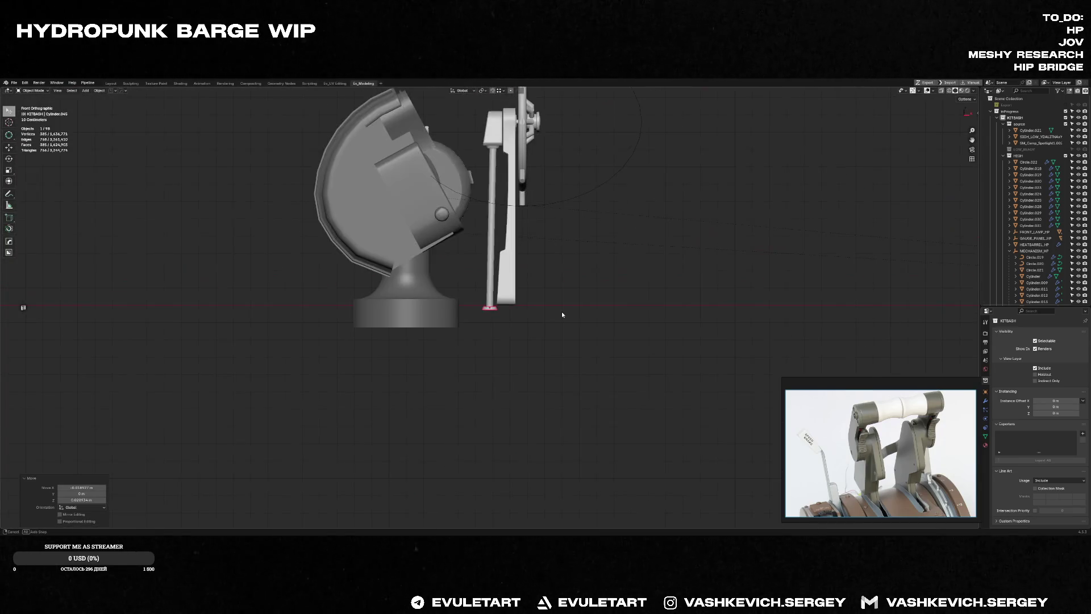
key(KP_1)
scroll(563, 311, up, 3)
key(g)
key(z)
click(516, 310)
scroll(515, 309, up, 3)
Step: Extrude the cap's faces and shift the geometry vertically so it sits beside the frame
key(Tab)
mouse_move(514, 310)
middle_down()
mouse_move(528, 289)
mouse_move(488, 254)
mouse_move(553, 301)
middle_up()
click(489, 255)
key(e)
click(555, 301)
key(KP_1)
key(KP_1)
key(g)
key(z)
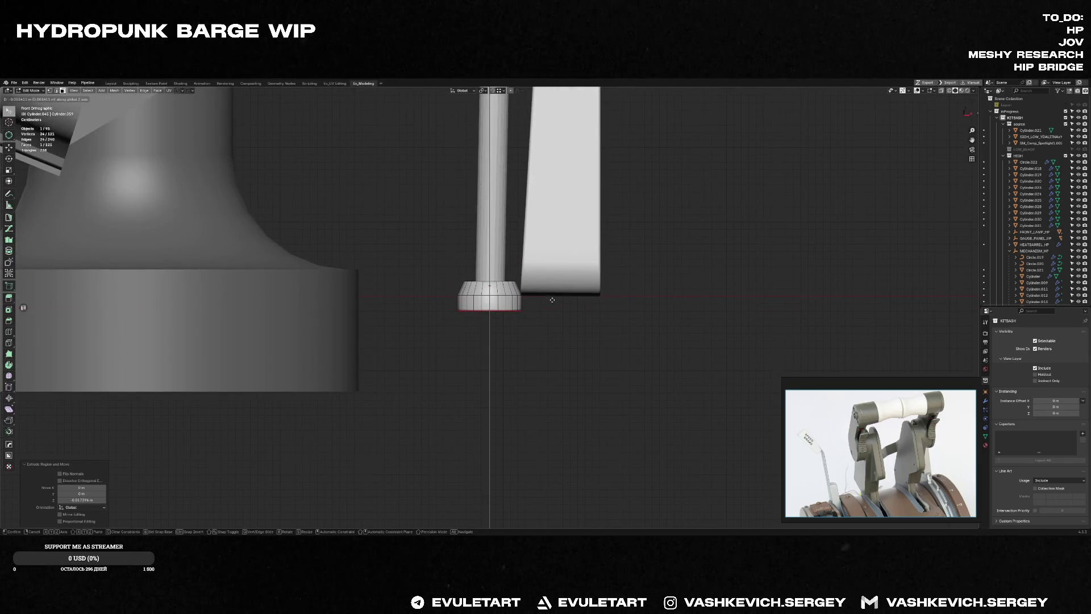
click(552, 300)
key(Tab)
click(483, 293)
Step: Inspect the rod from the right side and in local view, then select all its geometry
middle_drag(483, 291, 521, 280)
key(KP_3)
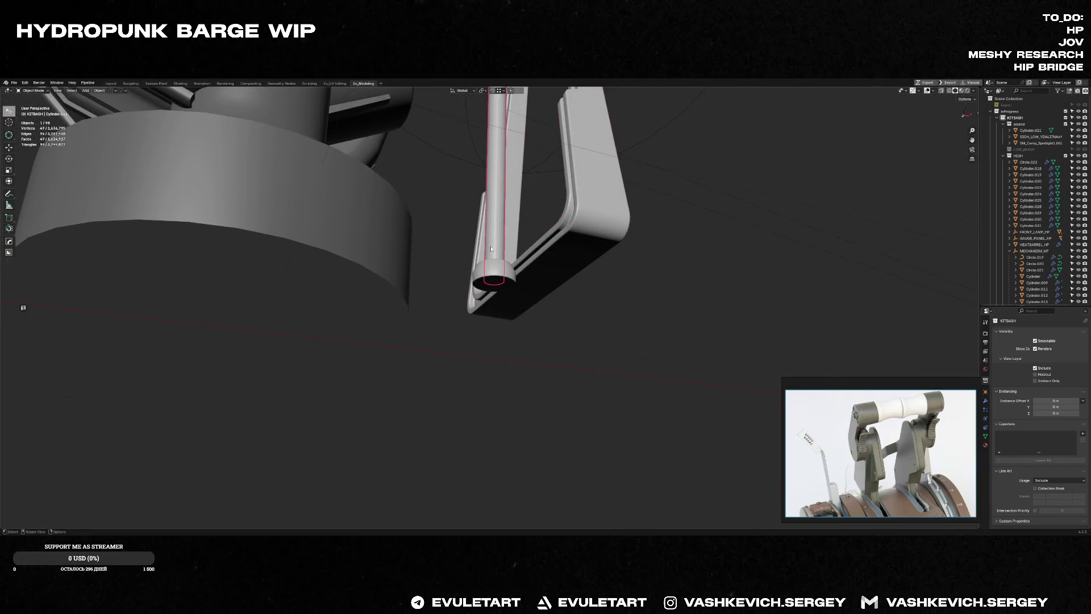
click(492, 248)
key(Tab)
mouse_move(491, 247)
middle_down()
mouse_move(498, 316)
mouse_move(495, 282)
middle_up()
key(KP_Divide)
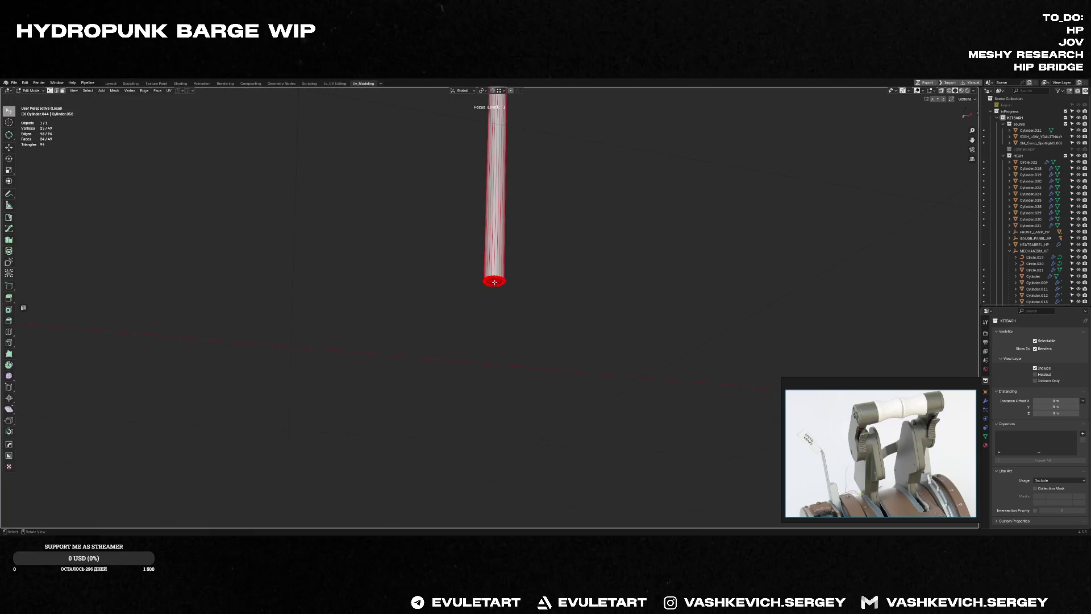
key(Tab)
key(Tab)
key(Tab)
key(KP_Divide)
key(Tab)
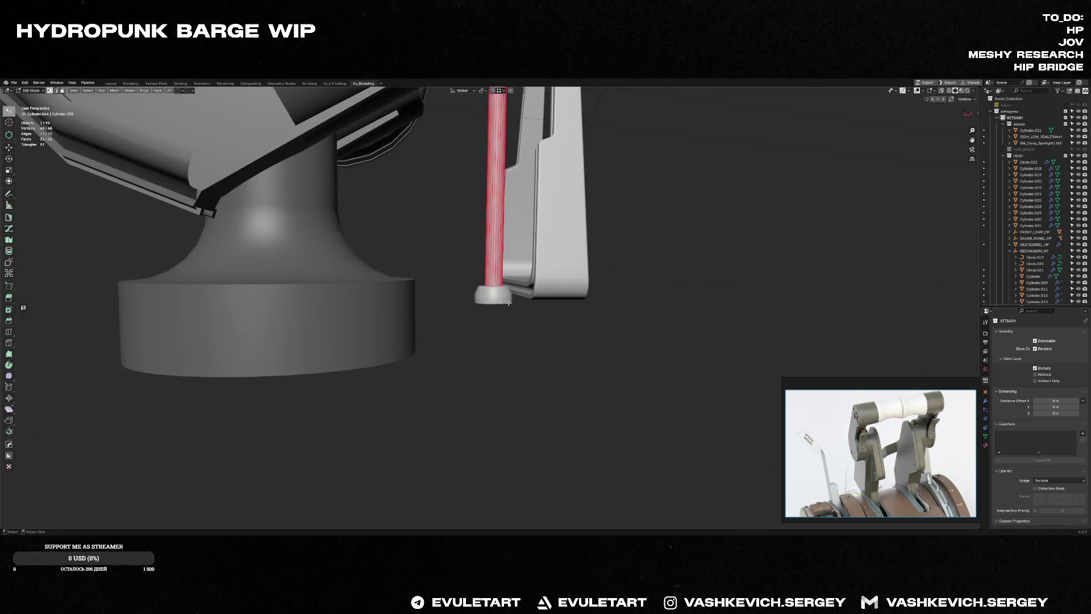
key(a)
mouse_move(574, 296)
middle_down()
mouse_move(575, 305)
mouse_move(588, 298)
mouse_move(686, 213)
mouse_move(595, 235)
mouse_move(692, 287)
mouse_move(604, 240)
middle_up()
Step: Sharpen the rod's selected geometry from the context menu and leave mesh editing
right_click(575, 305)
click(575, 306)
key(Tab)
scroll(588, 297, down, 5)
scroll(692, 287, up, 4)
Step: Delete the leftover Cylinder.034 near the wheel, then select the steering wheel hub
mouse_move(509, 202)
middle_down()
mouse_move(594, 319)
mouse_move(531, 305)
mouse_move(539, 293)
mouse_move(482, 177)
mouse_move(503, 201)
mouse_move(498, 302)
mouse_move(551, 309)
mouse_move(521, 295)
mouse_move(575, 397)
mouse_move(595, 366)
mouse_move(588, 353)
mouse_move(546, 375)
mouse_move(552, 389)
mouse_move(542, 371)
middle_up()
scroll(594, 318, up, 3)
scroll(594, 318, up, 4)
key(Delete)
click(542, 372)
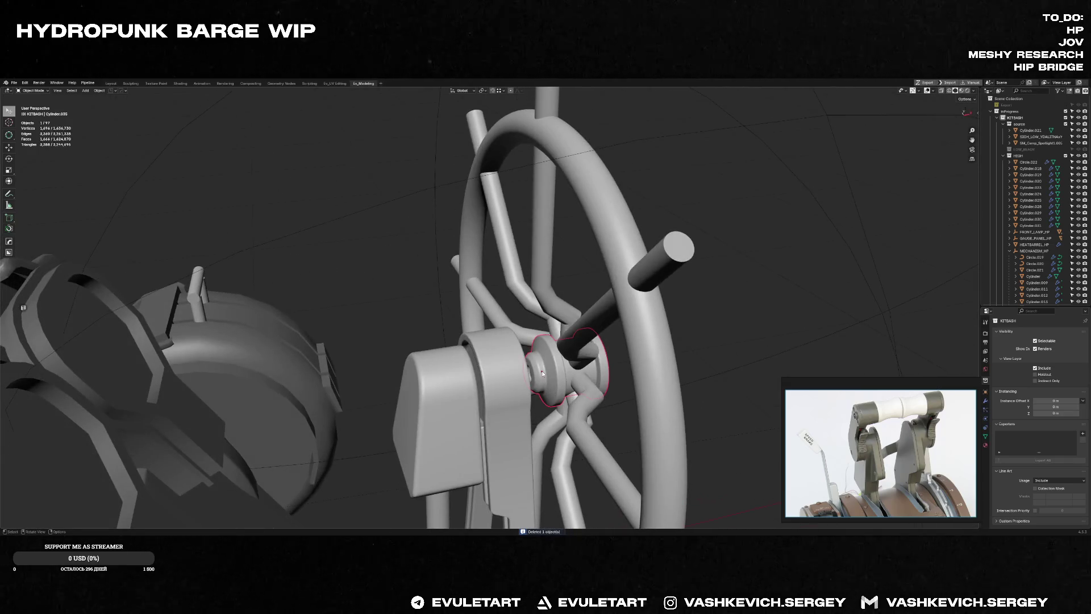
Step: Isolate the hub, then slide its mesh geometry along X toward the wheel
key(KP_Divide)
key(Tab)
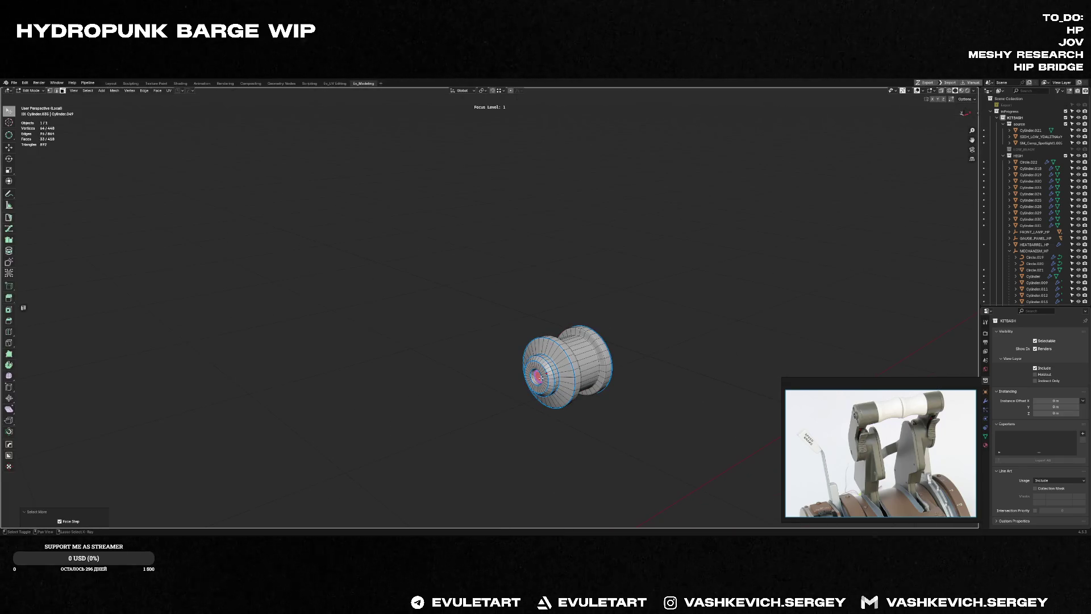
middle_drag(554, 378, 554, 378)
key(KP_Divide)
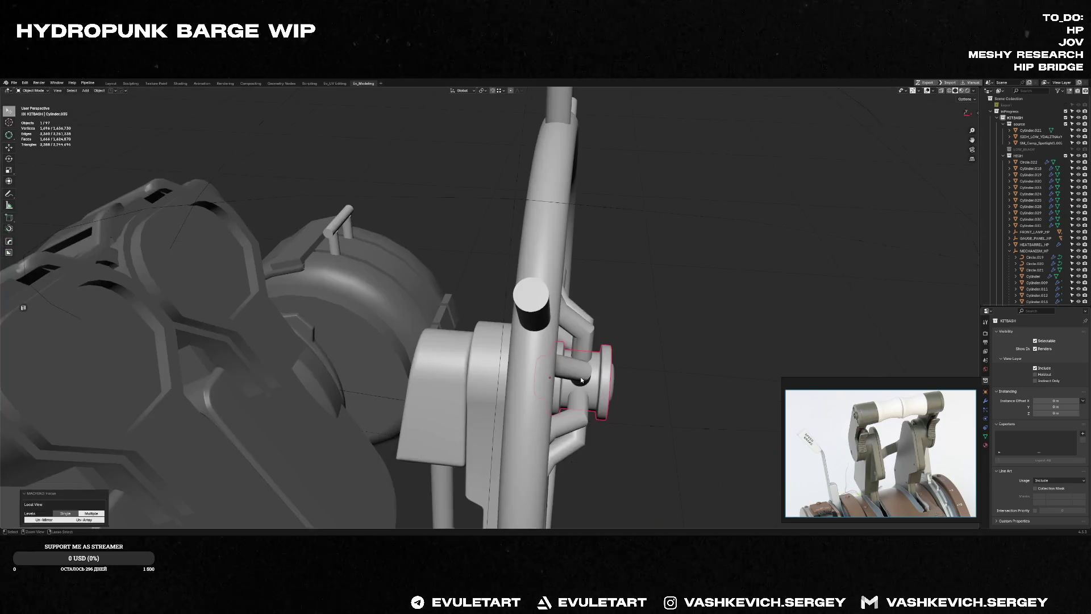
key(g)
key(x)
click(574, 365)
Step: Grow the hub face selection by one ring, rescale it and nudge it further along X
mouse_move(575, 365)
middle_down()
mouse_move(573, 350)
mouse_move(610, 351)
mouse_move(561, 337)
mouse_move(616, 350)
middle_up()
key(ctrl+KP_Add)
click(638, 341)
key(g)
key(x)
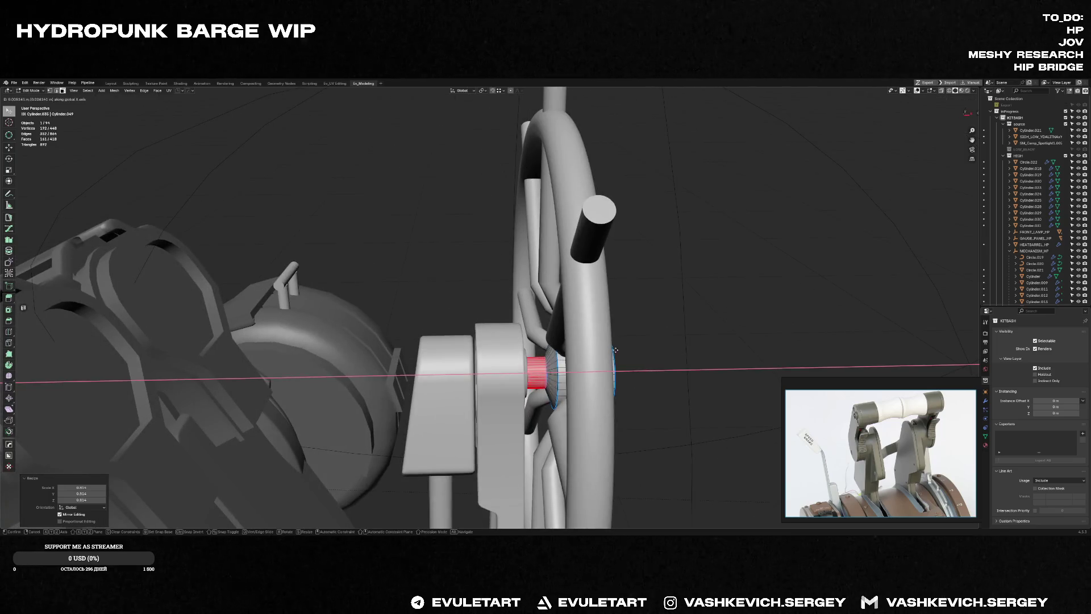
mouse_move(624, 347)
middle_down()
mouse_move(637, 322)
mouse_move(615, 341)
middle_up()
click(637, 322)
Step: Check the hub isolated and in the full scene, then start editing the hub cylinder's mesh
key(Tab)
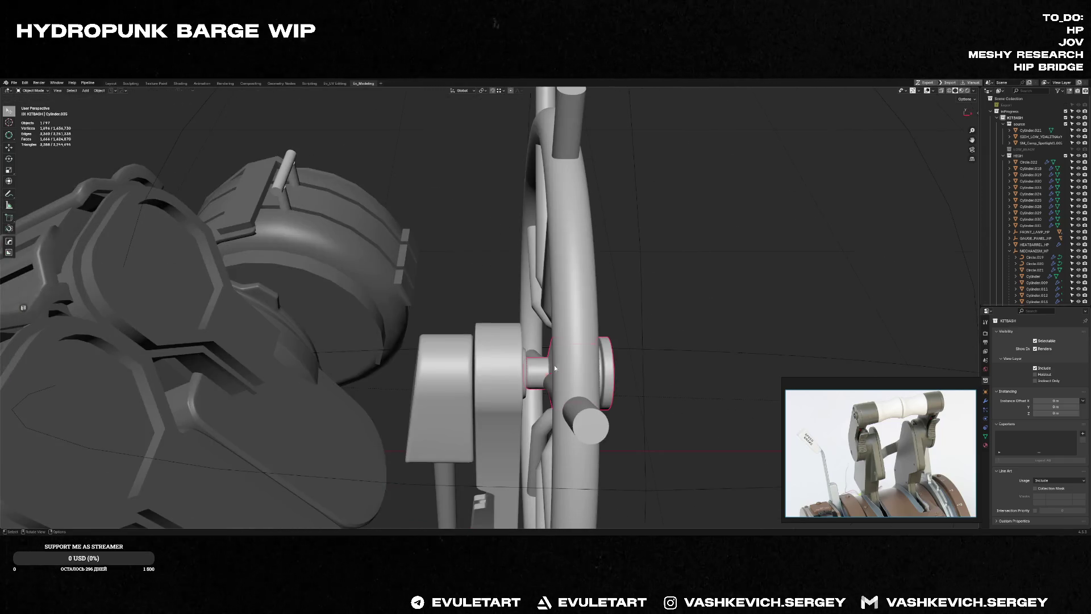
key(KP_Divide)
key(KP_Divide)
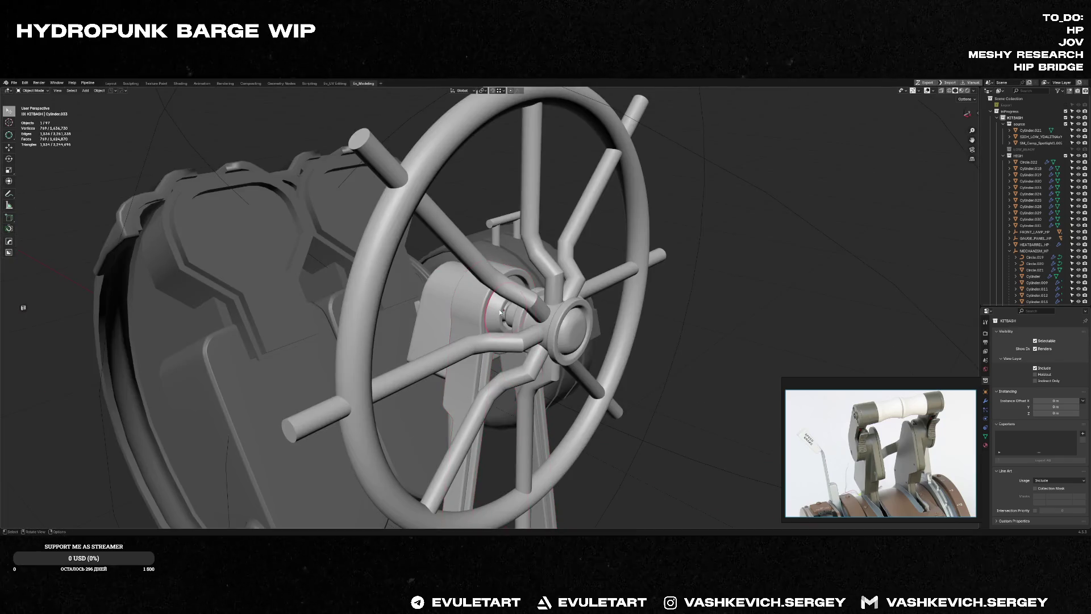
key(KP_Divide)
key(Tab)
scroll(628, 335, up, 8)
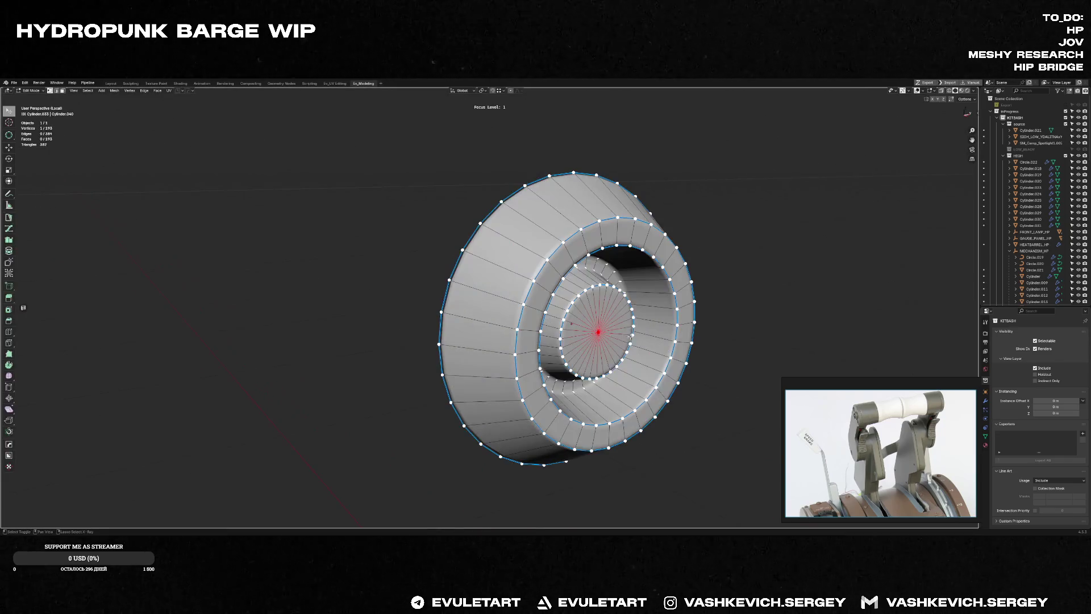
Step: Isolate the hub cylinder, grow the inner-ring selection by one face ring and check its shading
middle_drag(637, 336, 633, 335)
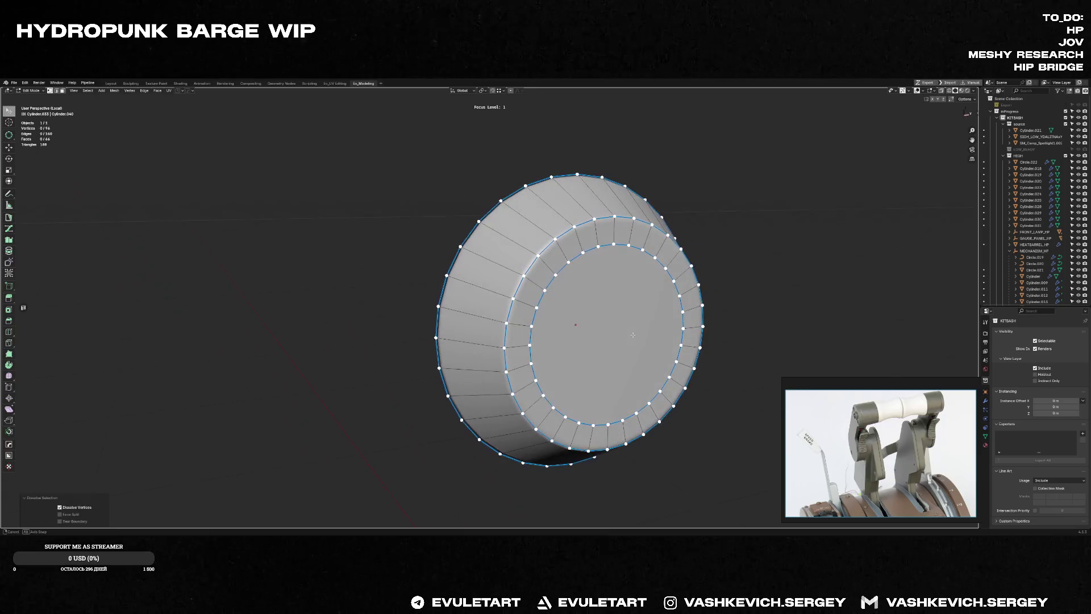
key(Tab)
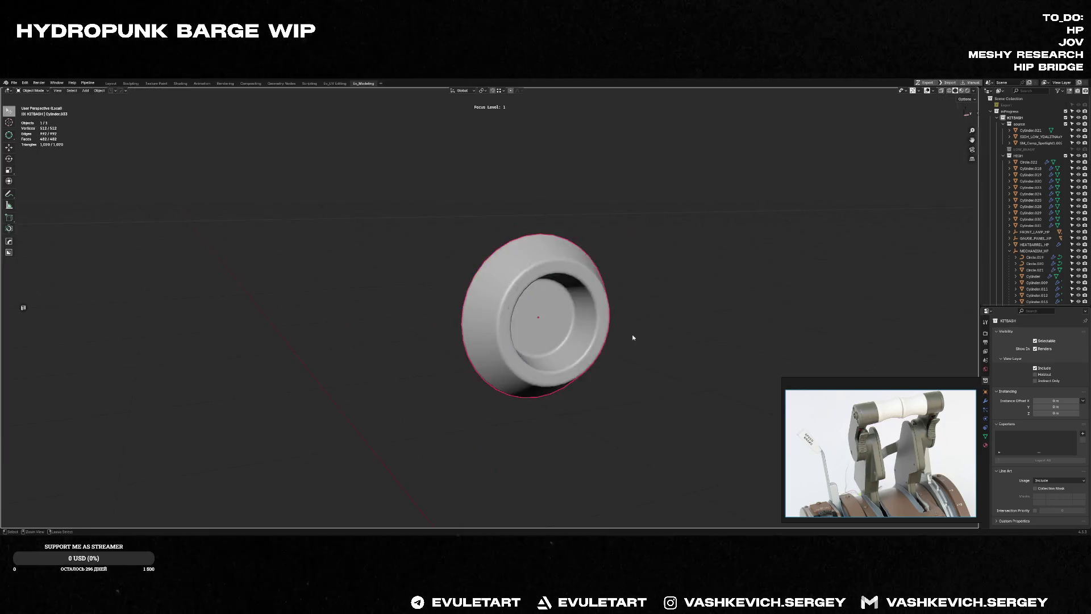
key(KP_Divide)
key(KP_Divide)
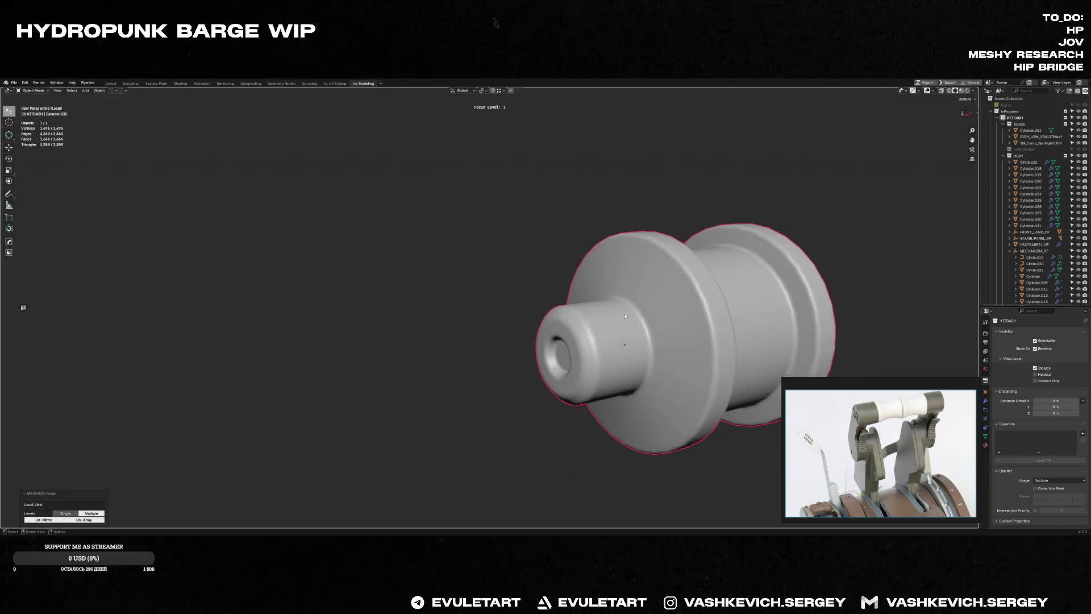
key(Tab)
key(ctrl+KP_Add)
middle_drag(564, 356, 587, 356)
key(Tab)
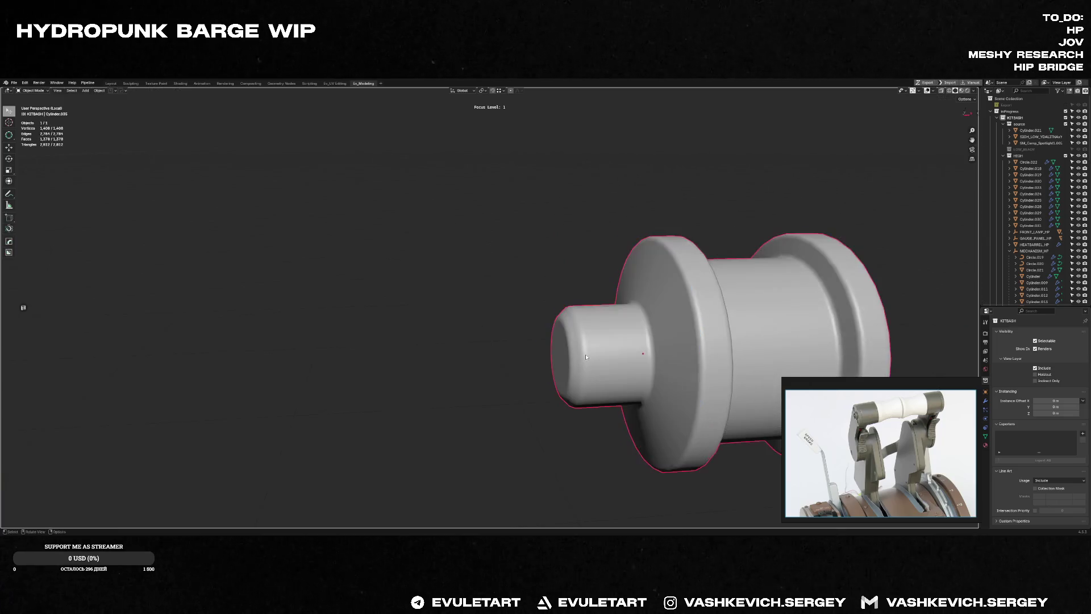
key(Tab)
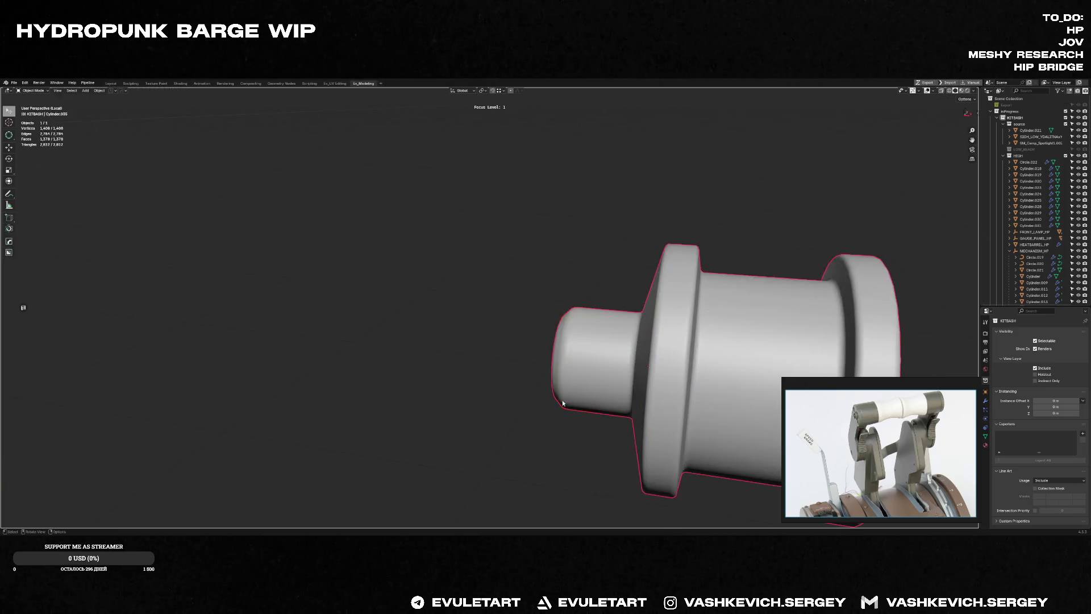
key(KP_Divide)
Step: Move the inner ring outward along X through the wheel centre, checking it edge-on from the front
key(l)
key(g)
key(x)
click(623, 376)
middle_drag(545, 342, 592, 368)
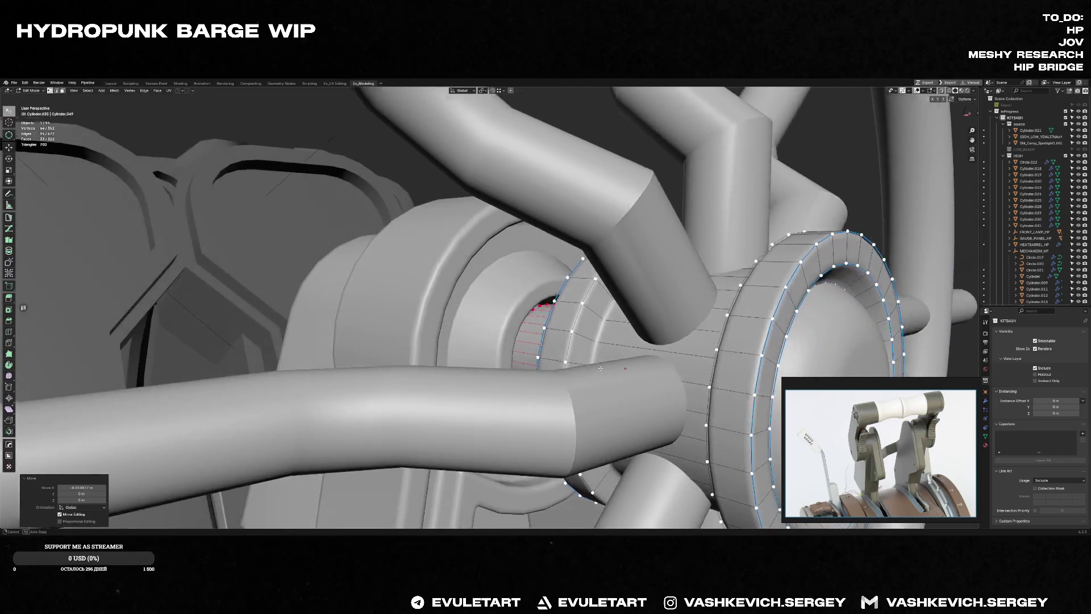
key(KP_1)
key(g)
key(x)
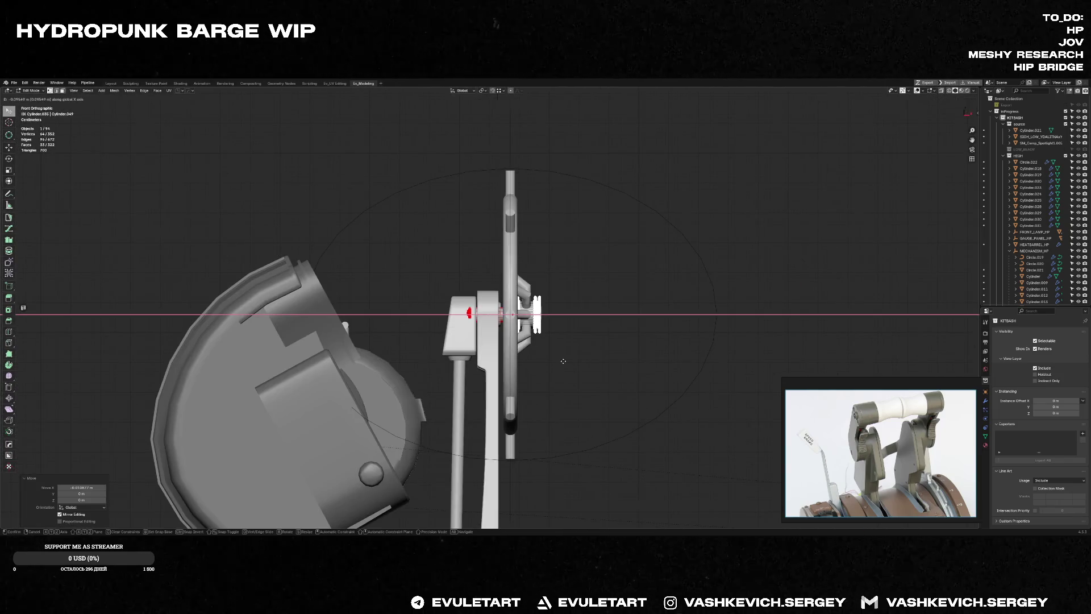
mouse_move(592, 368)
middle_down()
mouse_move(601, 402)
mouse_move(599, 325)
mouse_move(504, 343)
middle_up()
Step: Leave the cylinder's local view and select only the lever's housing block
key(KP_Divide)
key(Tab)
key(KP_Divide)
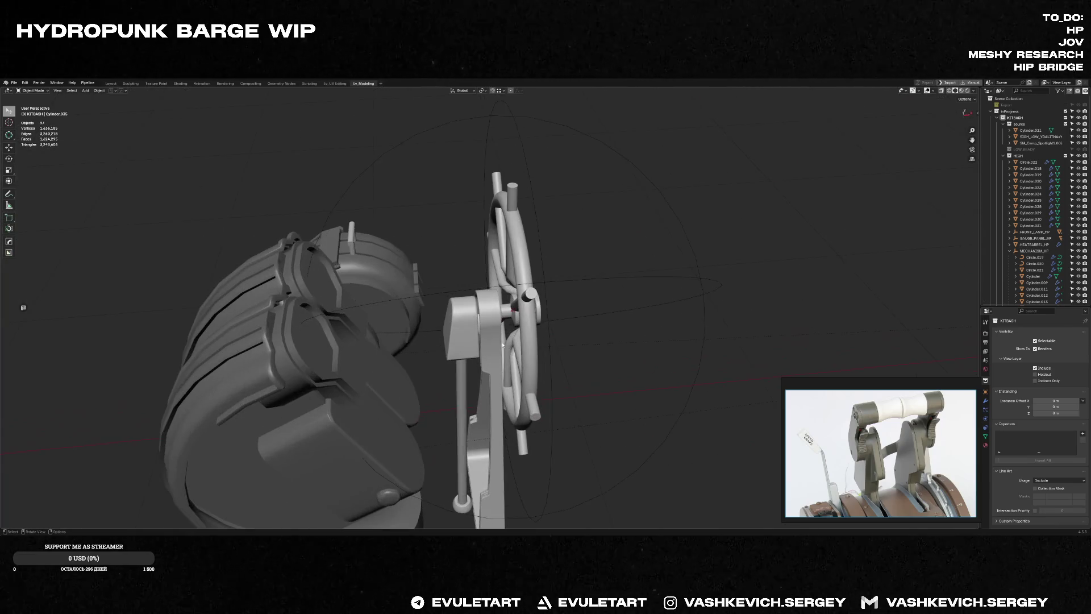
shift+click(465, 435)
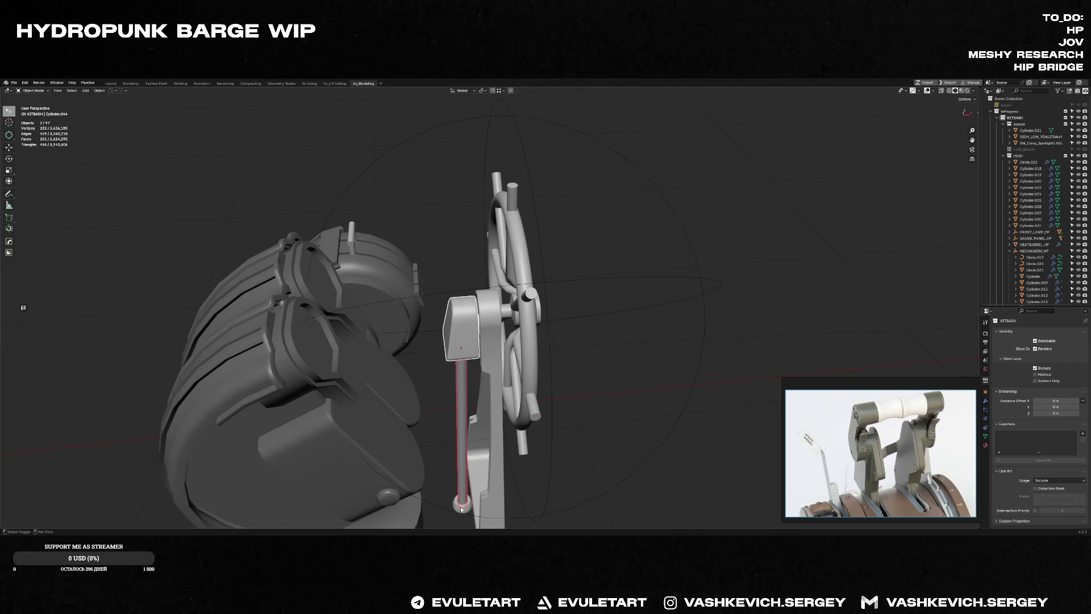
shift+click(460, 509)
middle_drag(462, 509, 469, 446)
Step: From top view, move the housing block along X to sit in front of the wheel hub
key(KP_7)
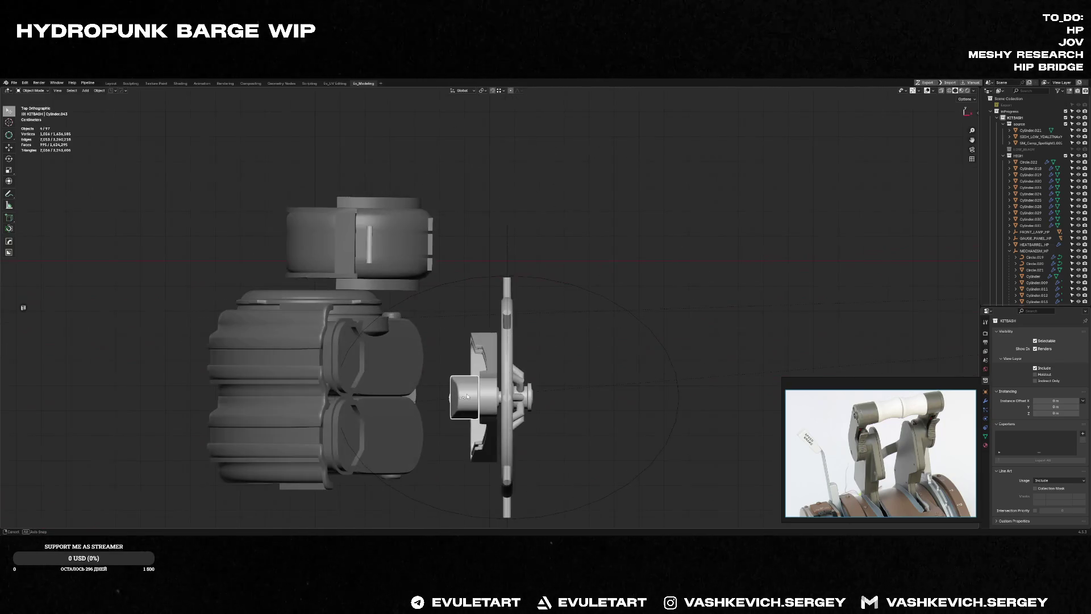
key(KP_Decimal)
key(g)
key(x)
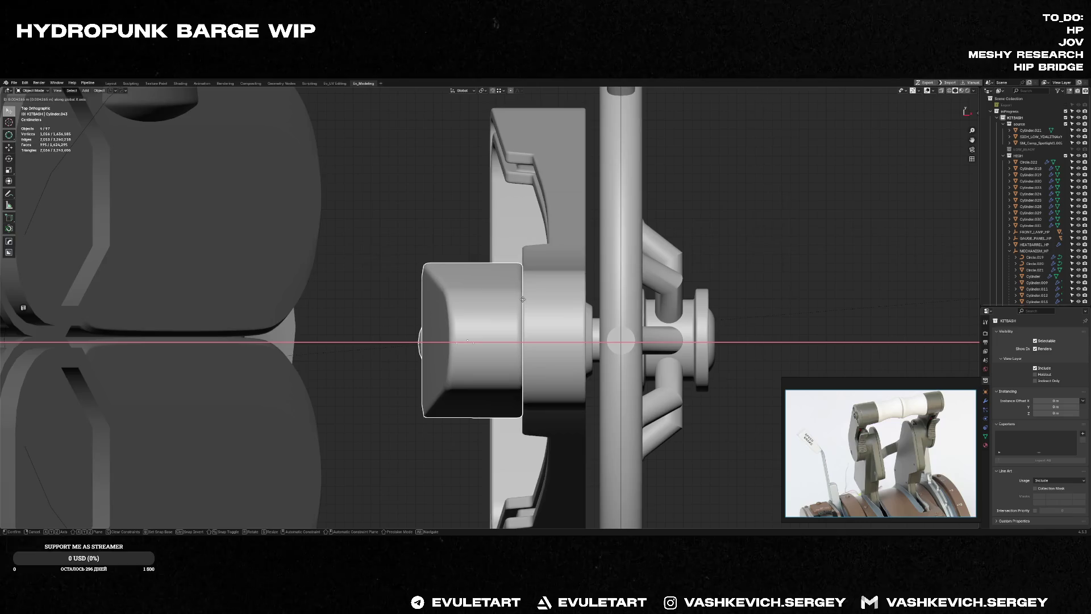
click(473, 314)
mouse_move(473, 314)
middle_down()
mouse_move(563, 249)
mouse_move(508, 288)
mouse_move(521, 335)
mouse_move(498, 316)
mouse_move(541, 331)
mouse_move(570, 321)
mouse_move(528, 335)
middle_up()
click(477, 332)
key(g)
key(x)
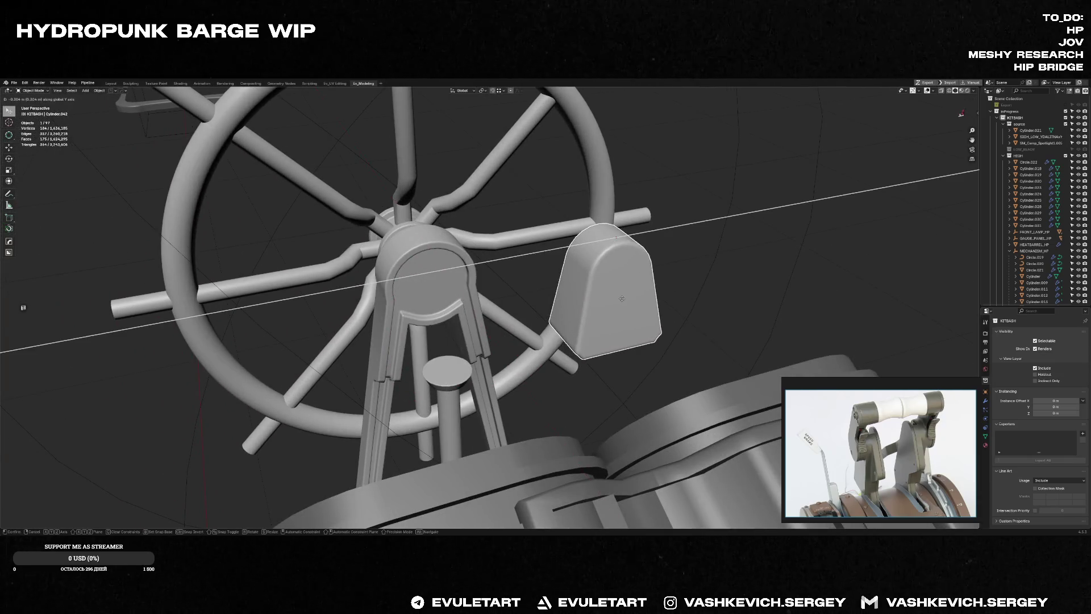
right_click(622, 298)
middle_drag(623, 298, 508, 326)
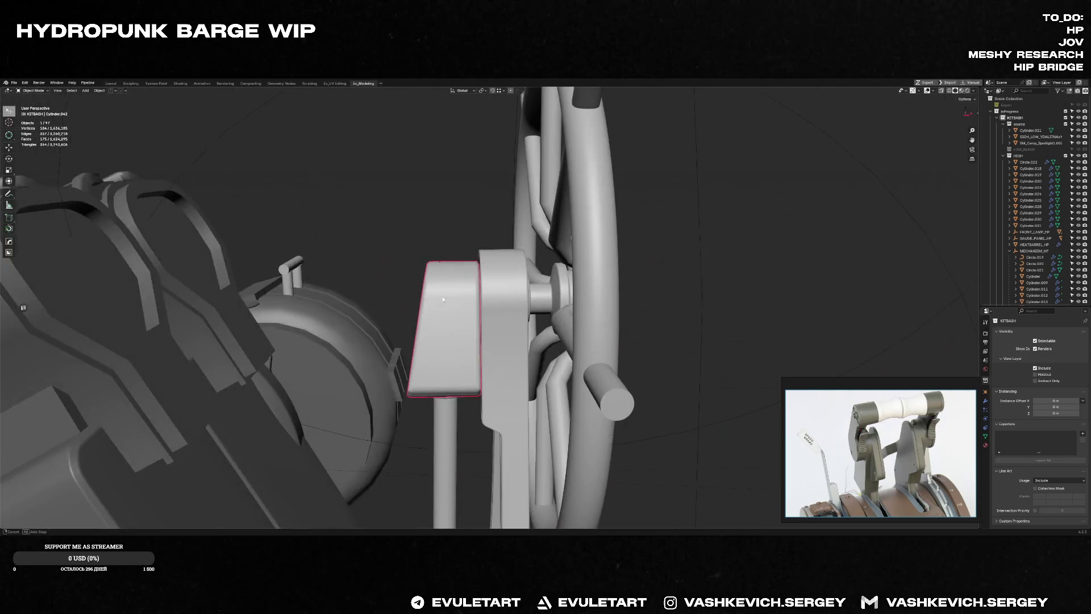
click(488, 343)
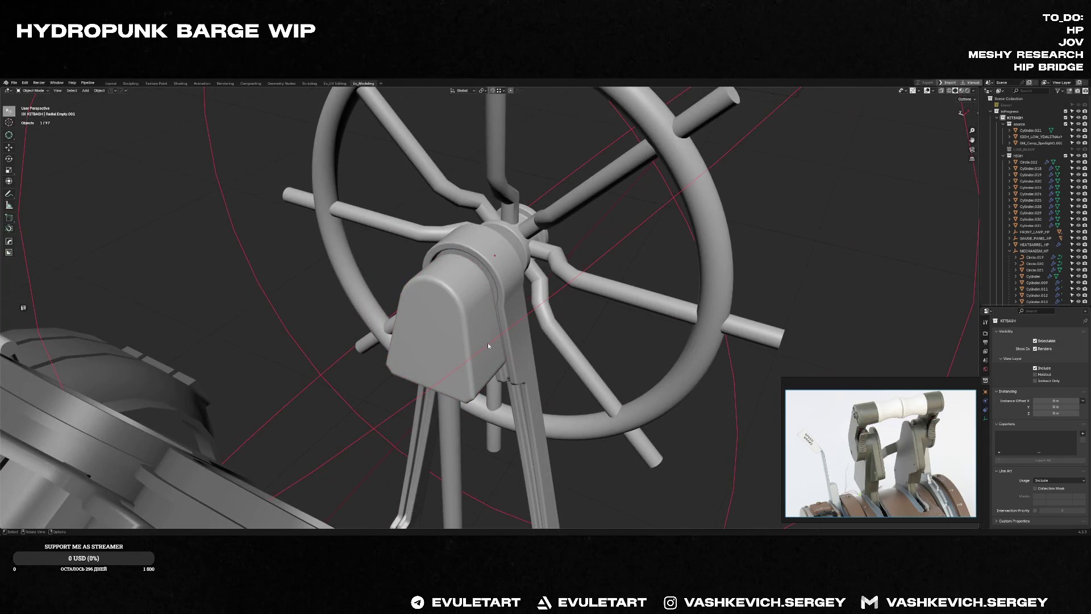
mouse_move(488, 333)
middle_down()
mouse_move(427, 353)
mouse_move(558, 339)
middle_up()
scroll(427, 352, down, 3)
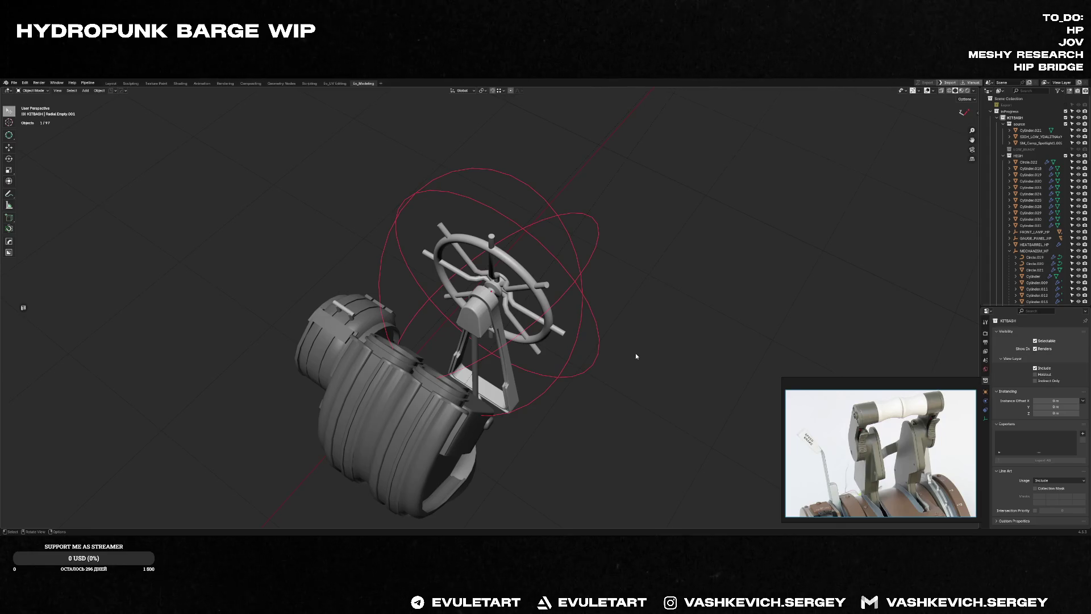
mouse_move(637, 351)
middle_down()
mouse_move(567, 344)
mouse_move(596, 314)
middle_up()
scroll(567, 344, up, 3)
scroll(519, 331, down, 3)
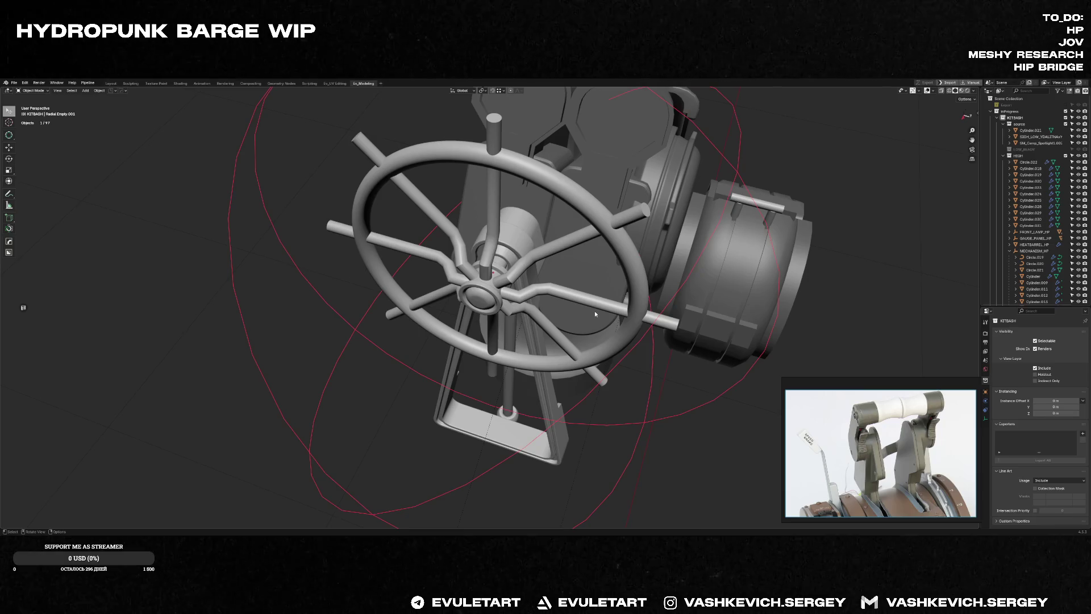
scroll(596, 314, down, 5)
scroll(637, 281, down, 3)
middle_drag(638, 282, 467, 321)
scroll(487, 312, up, 2)
key(shift+a)
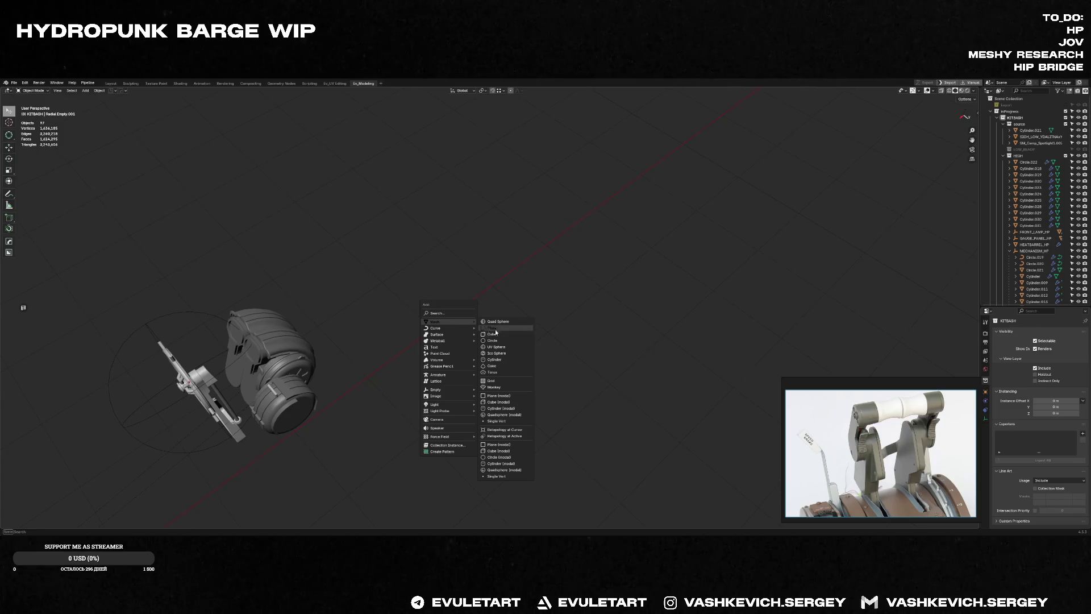
Step: Add a new cylinder and rotate it 90° in Right view so it lies on its side
click(499, 359)
key(f)
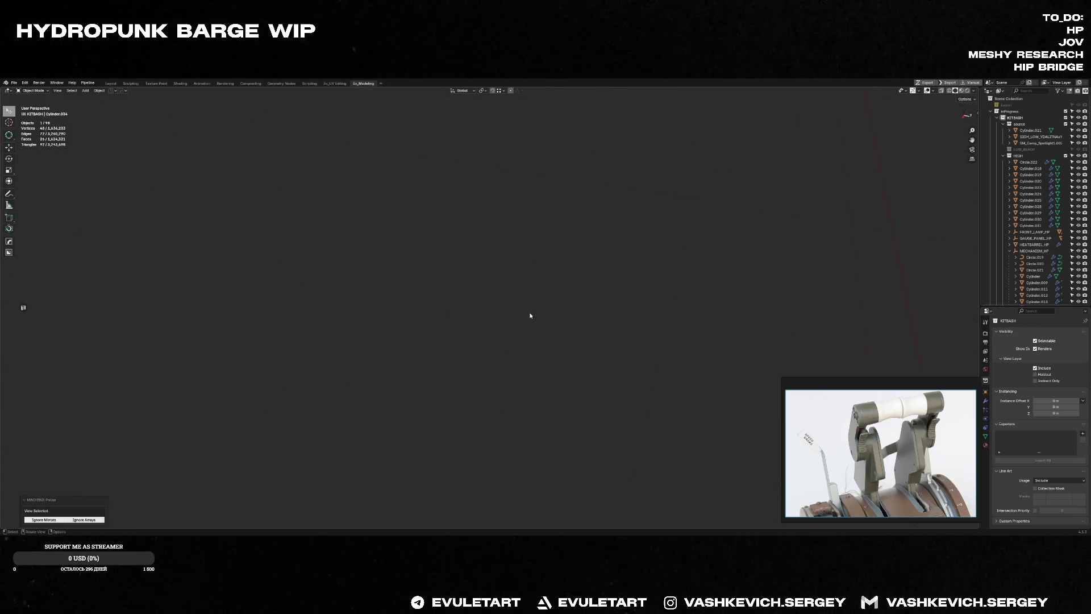
key(KP_3)
key(g)
click(231, 214)
key(r)
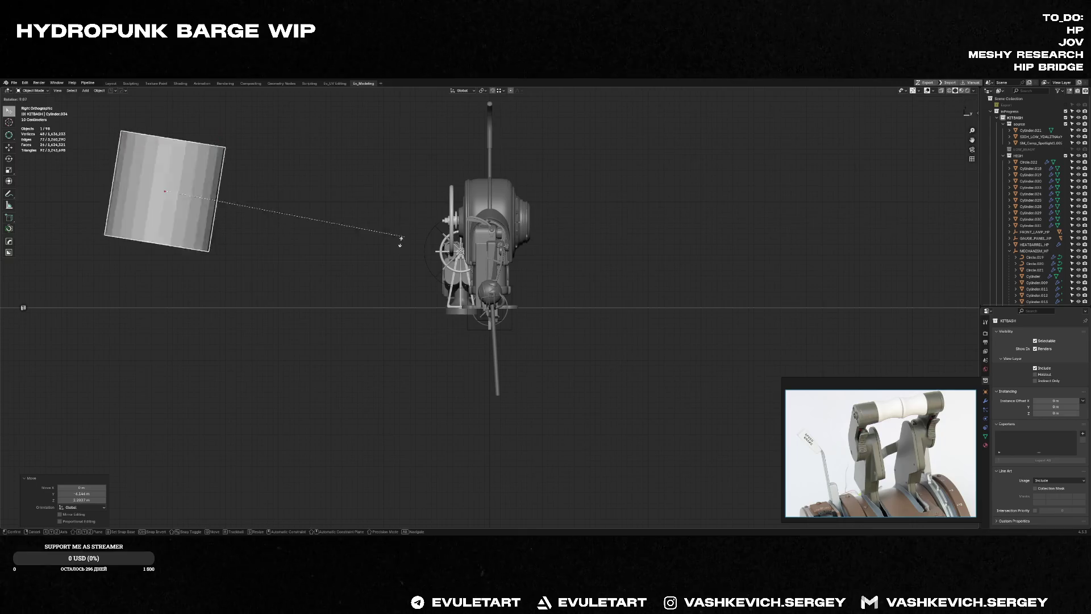
click(160, 272)
shift+middle_drag(161, 272, 350, 394)
Step: Duplicate the cylinder upward, scale the copy along Y and Alt+S shrink it into a thin bar
key(shift+d)
click(425, 216)
shift+middle_drag(425, 216, 498, 317)
key(Tab)
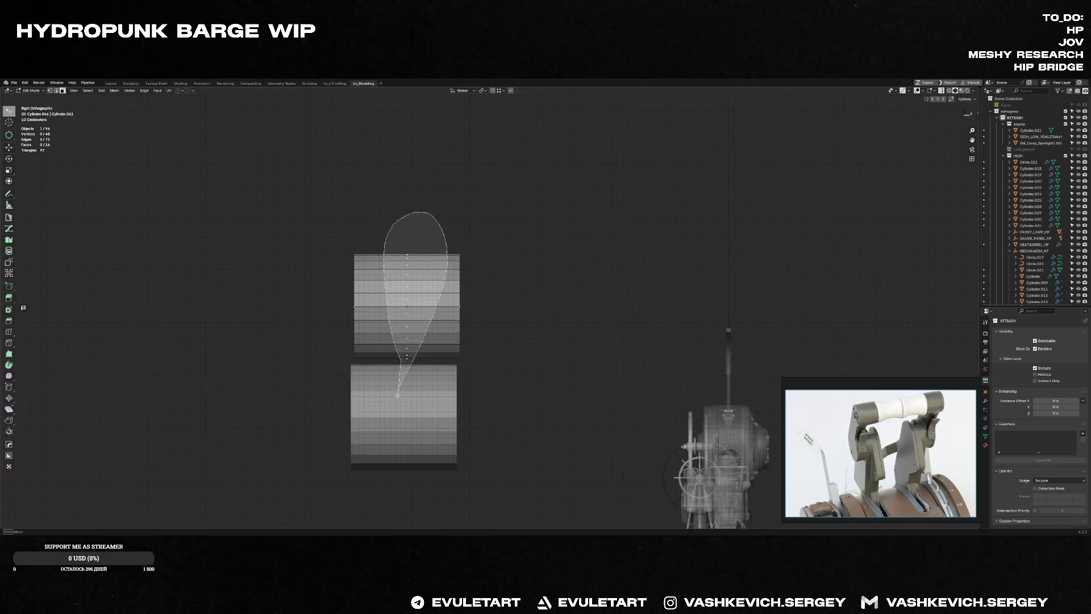
key(s)
key(Escape)
key(s)
key(y)
click(485, 227)
key(alt+s)
click(423, 248)
key(Tab)
Step: Review both cylinders' meshes, selecting the rod's faces and cancelling a trial move
middle_drag(424, 248, 435, 342)
scroll(447, 392, up, 4)
scroll(447, 391, down, 4)
middle_drag(501, 324, 533, 366)
key(Tab)
click(530, 363)
key(ctrl+KP_Add)
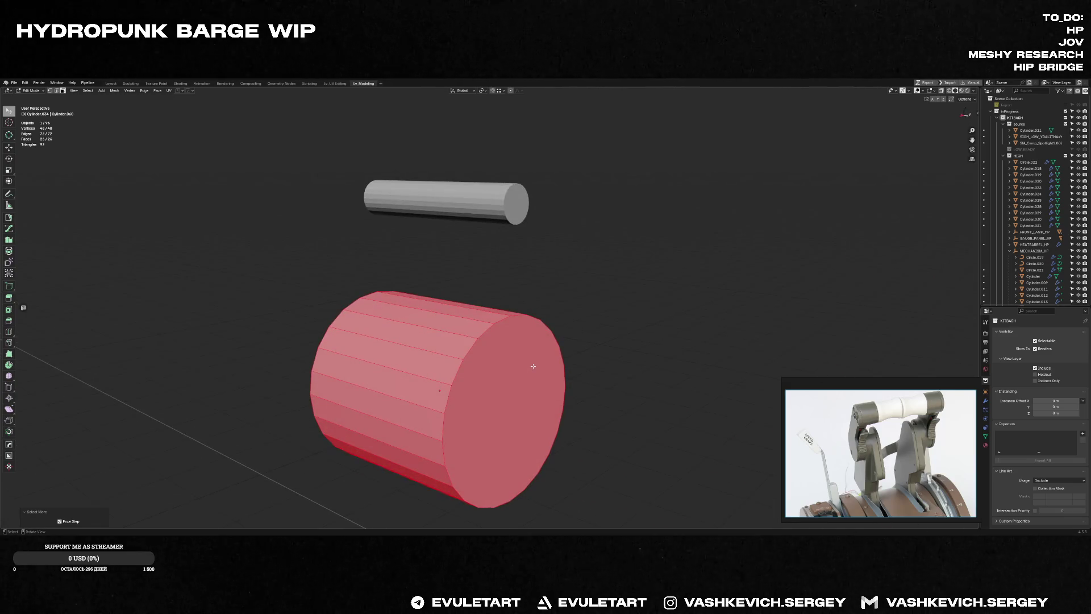
key(Tab)
click(448, 202)
key(Tab)
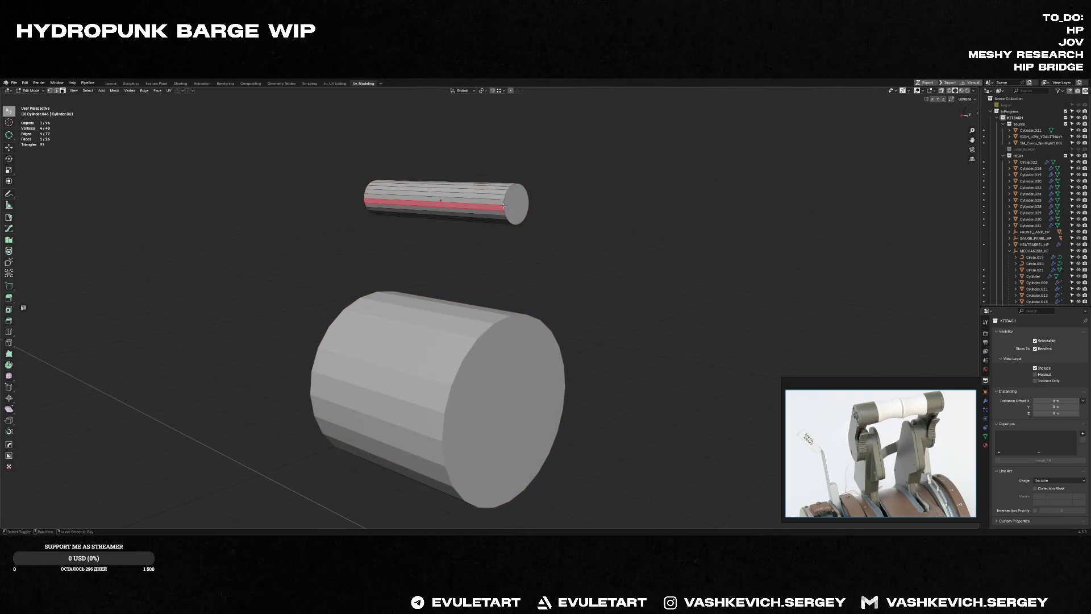
key(3)
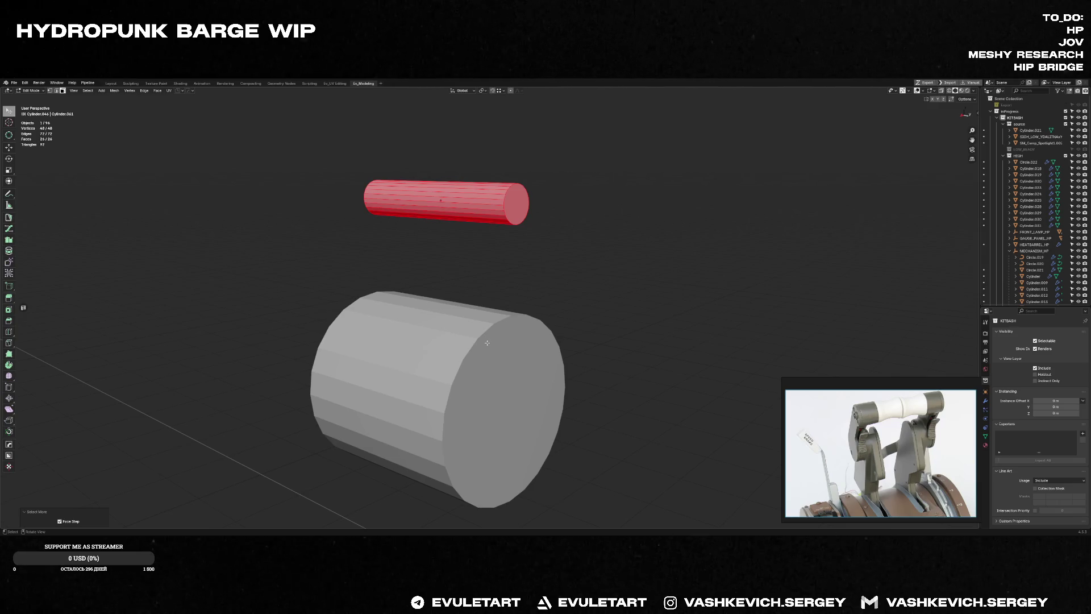
mouse_move(523, 203)
middle_down()
mouse_move(475, 206)
mouse_move(465, 218)
middle_up()
key(alt+z)
key(alt+z)
key(g)
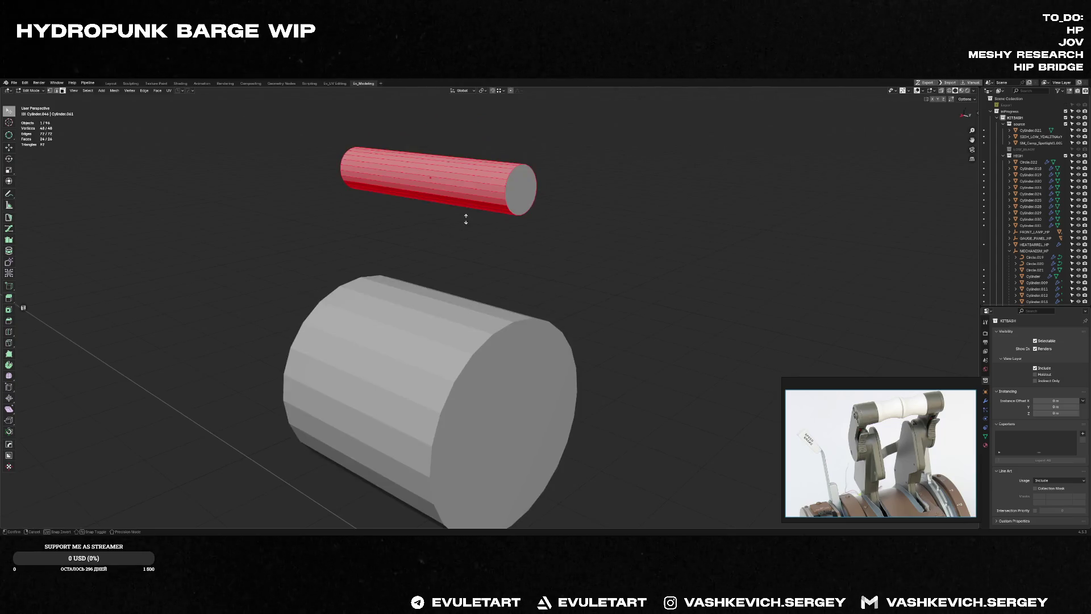
key(Escape)
key(Tab)
scroll(563, 221, down, 5)
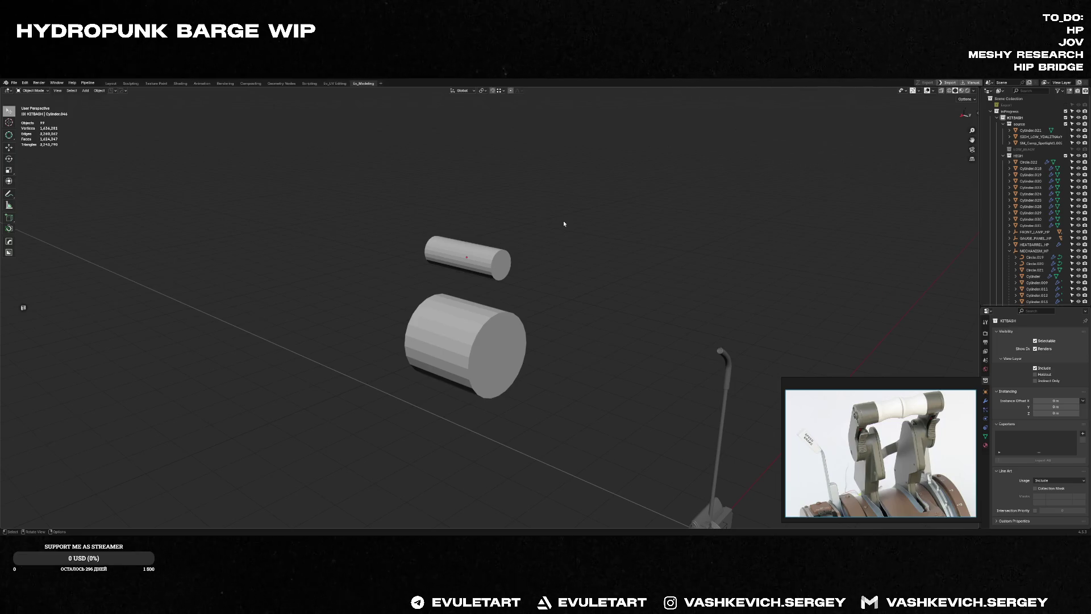
Step: Shrink the whole upper rod cylinder twice with Alt+S into a long thin rod
mouse_move(564, 221)
middle_down()
mouse_move(545, 263)
mouse_move(493, 232)
mouse_move(523, 307)
mouse_move(478, 281)
middle_up()
click(500, 251)
key(Tab)
key(a)
key(alt+s)
click(461, 294)
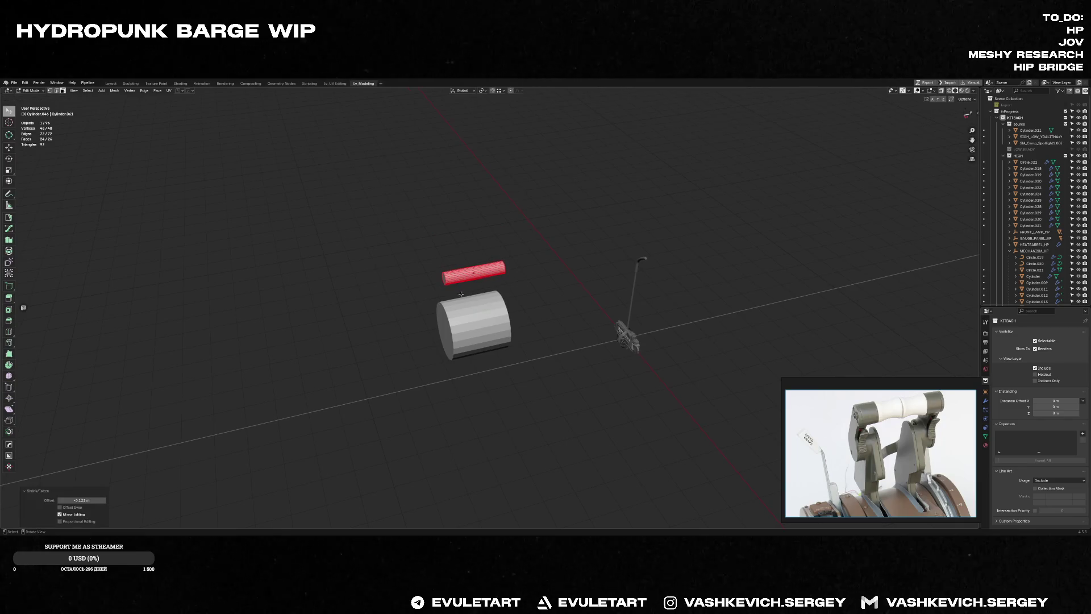
scroll(481, 267, up, 3)
key(alt+s)
click(502, 253)
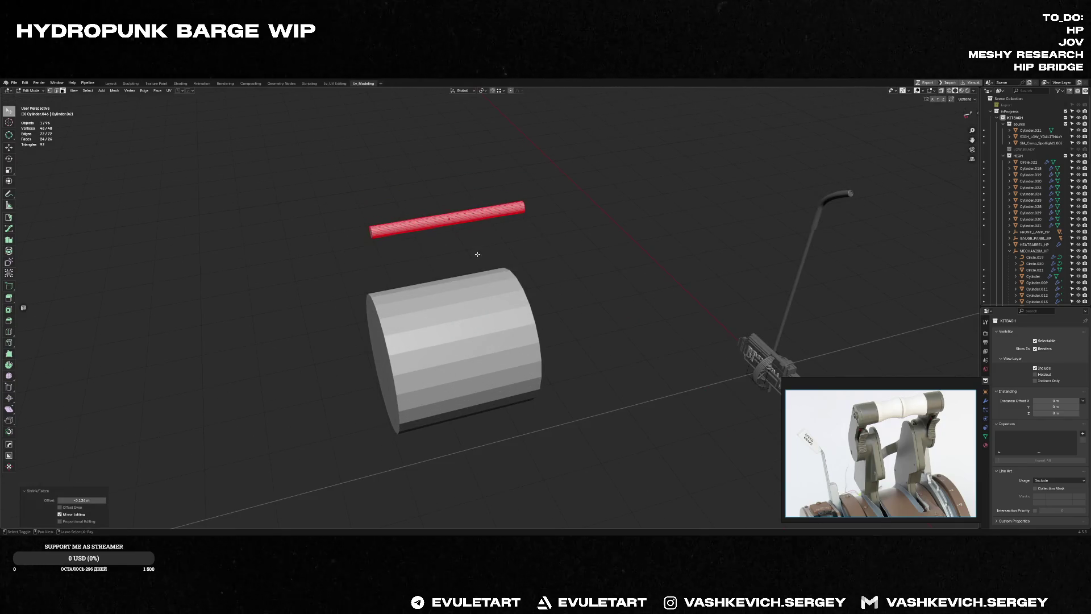
key(Tab)
Step: Reselect the rod in Right Orthographic view and reopen its mesh for editing
click(563, 247)
click(472, 217)
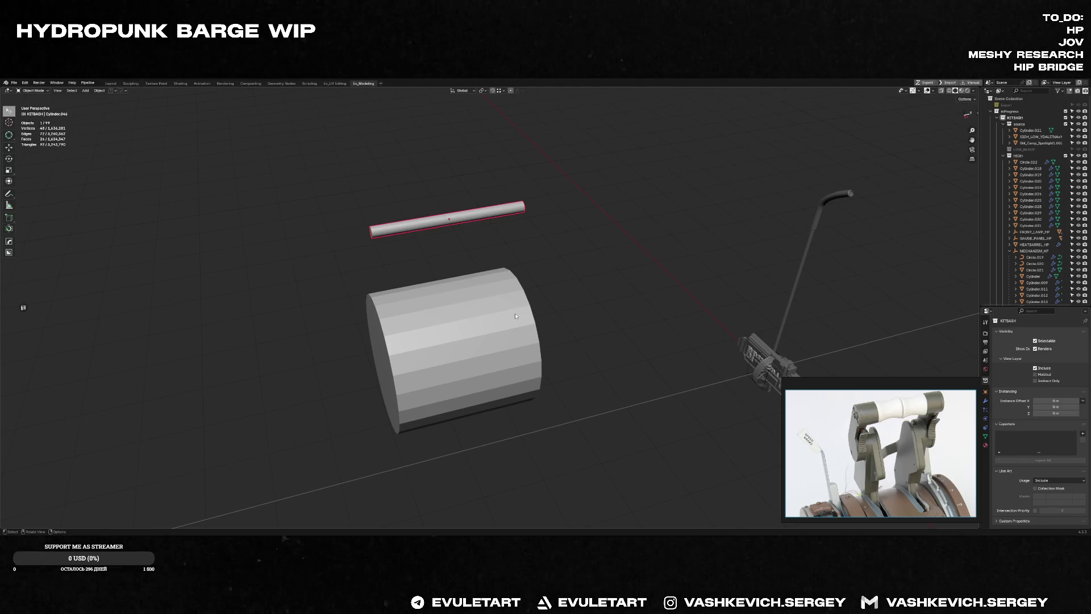
middle_drag(482, 305, 556, 229)
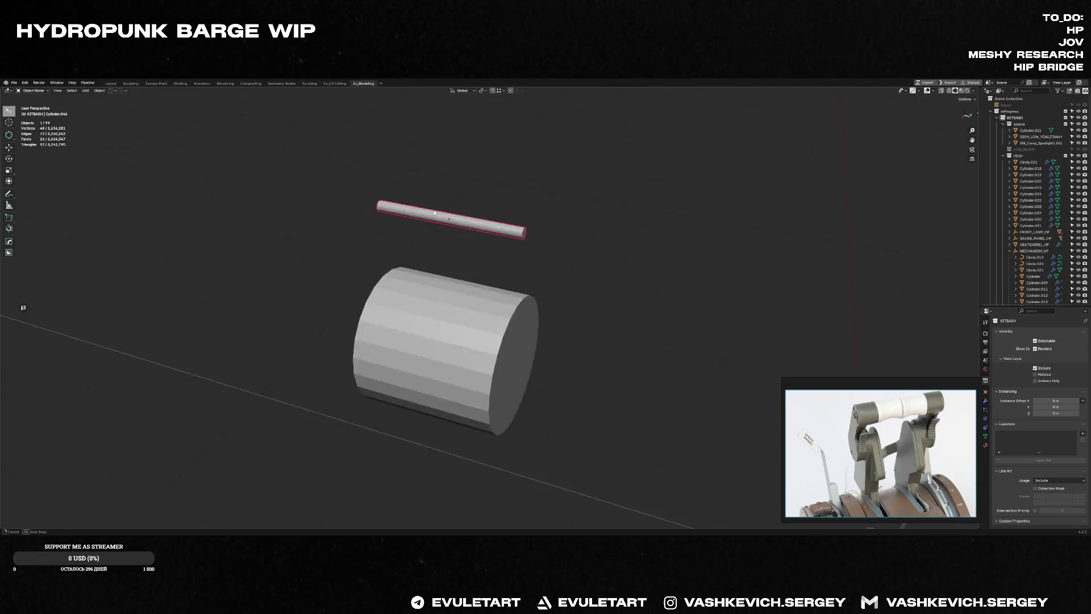
key(KP_3)
key(Tab)
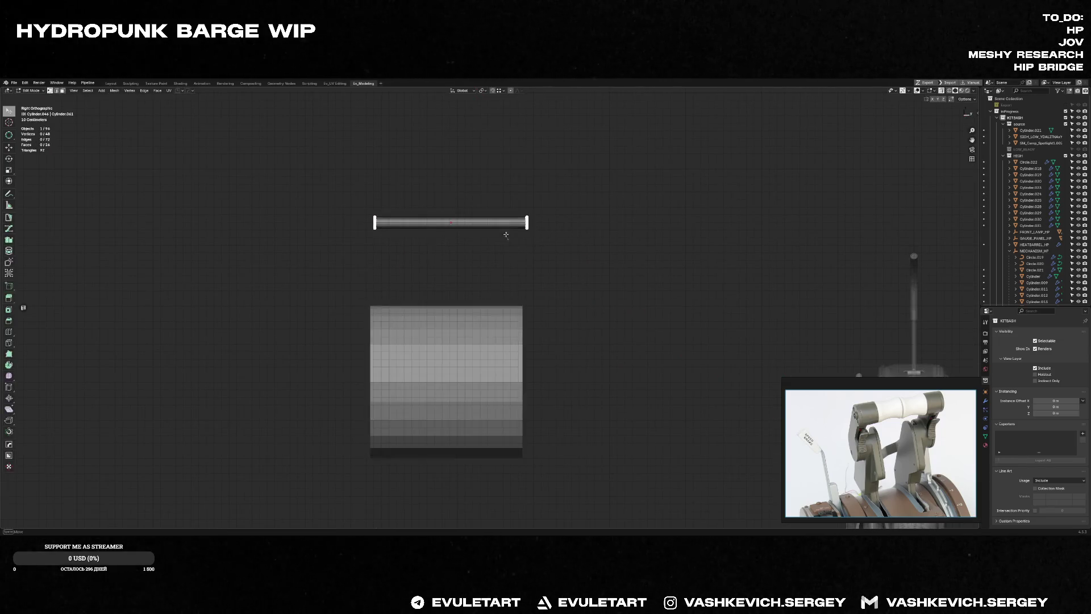
Step: Snap the trial rod's origin to its right end and check its placement from the side view
key(shift+s)
click(505, 296)
key(Tab)
key(r)
key(Escape)
key(r)
key(Escape)
middle_drag(583, 206, 596, 194)
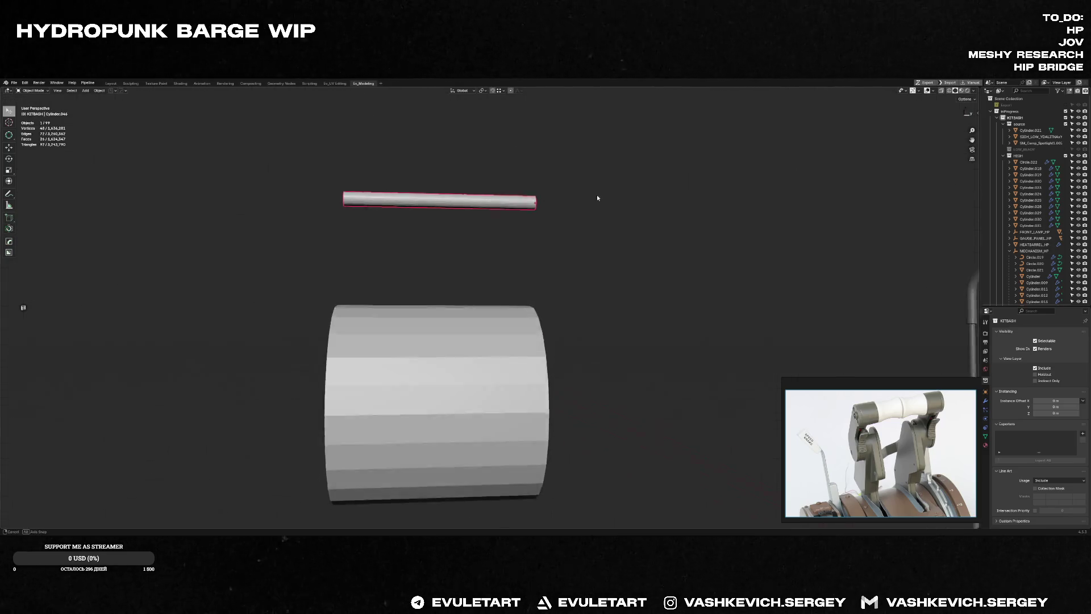
mouse_move(468, 222)
middle_down()
mouse_move(468, 211)
mouse_move(438, 208)
middle_up()
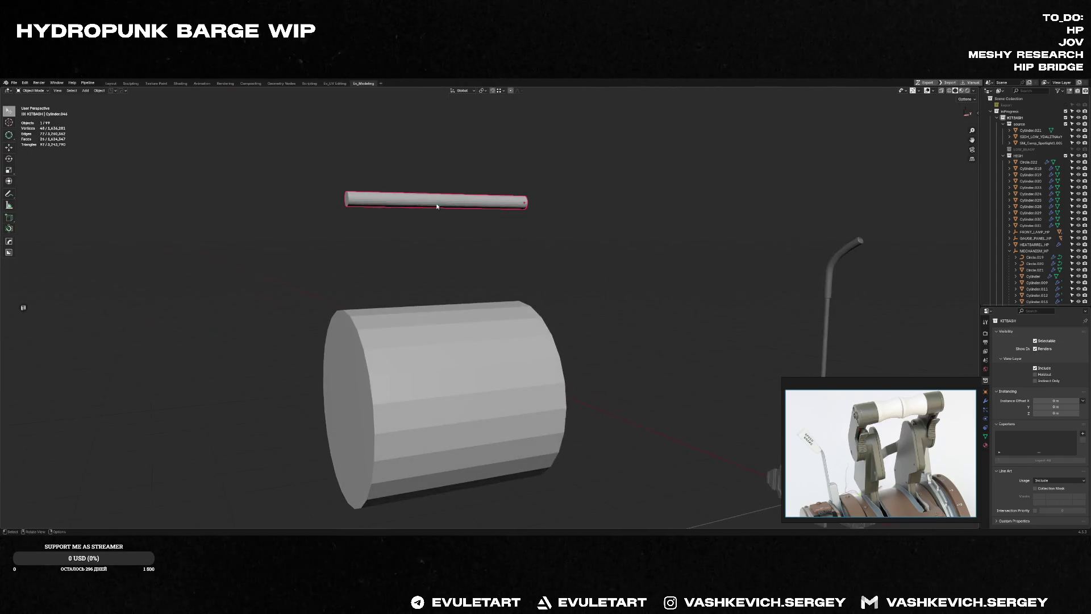
key(KP_3)
Step: Tilt the rod around its end and edge-slide its tip to lengthen it
key(r)
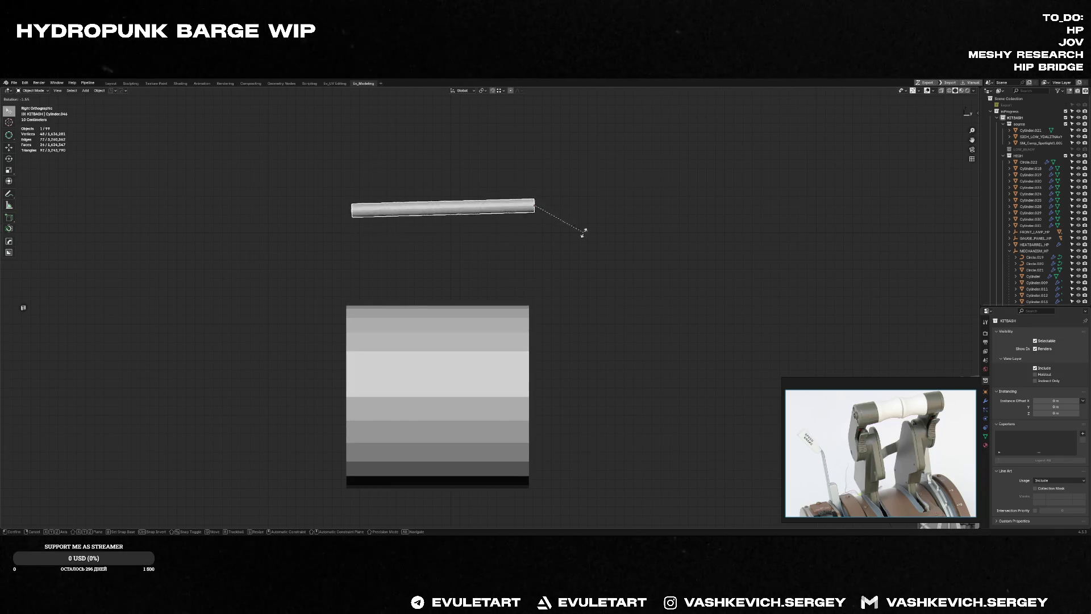
click(512, 253)
key(r)
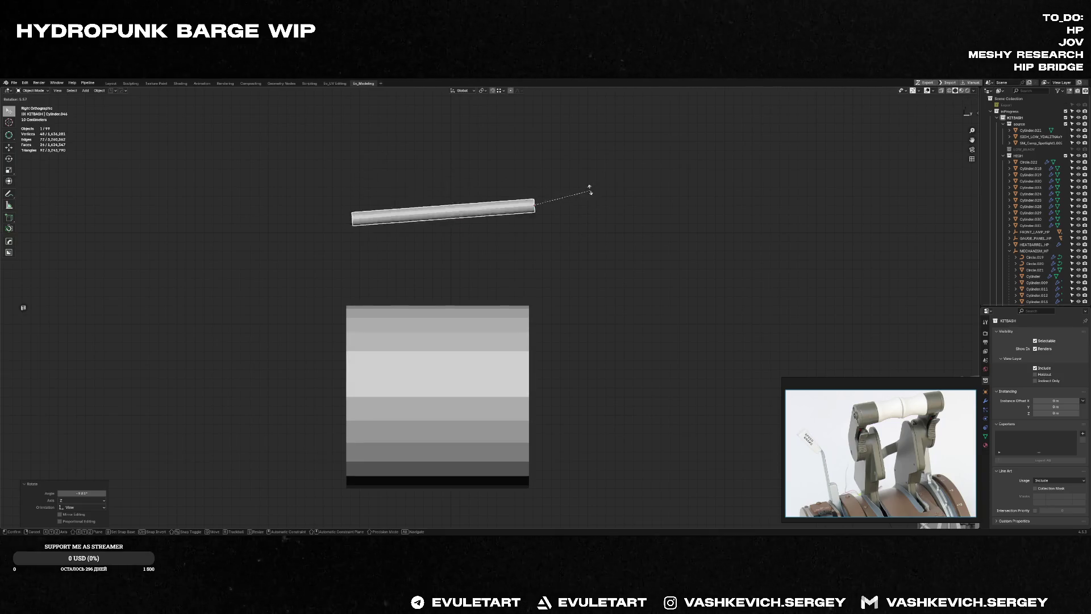
click(588, 193)
key(Tab)
scroll(326, 260, up, 3)
scroll(341, 247, up, 1)
key(g)
key(g)
key(g)
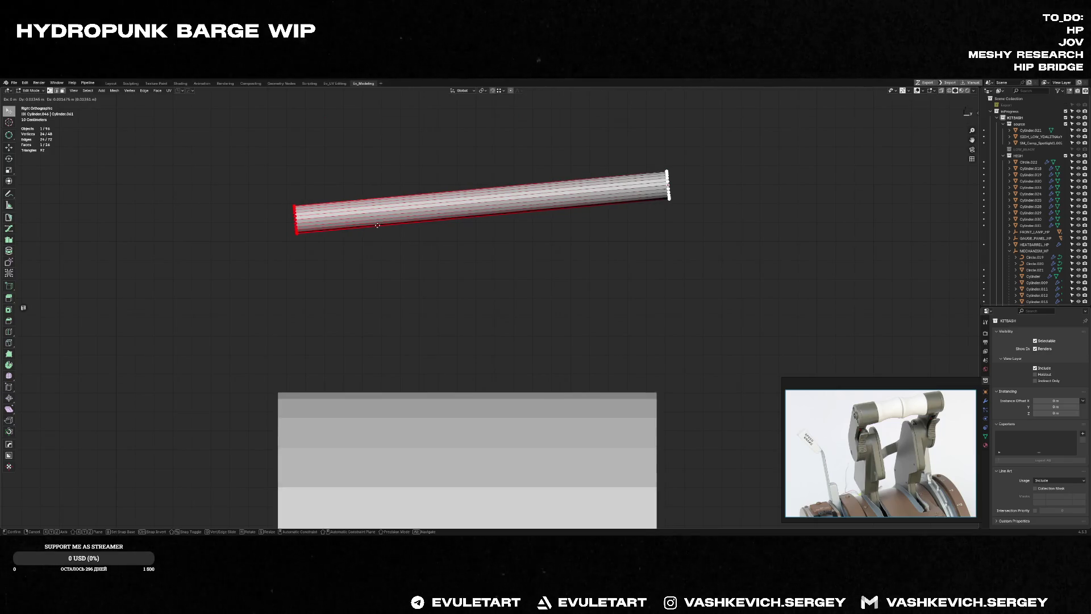
click(377, 225)
key(Tab)
Step: Delete the rod and the large cylinder, then frame the remaining helm assembly
key(x)
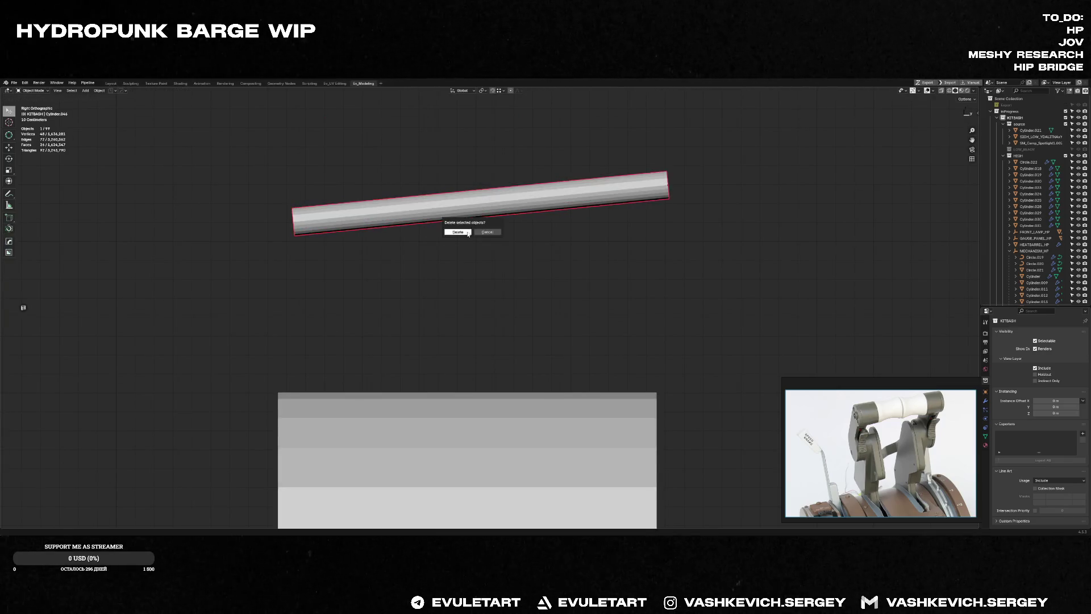
click(462, 231)
click(532, 426)
scroll(586, 338, down, 3)
key(x)
click(464, 347)
mouse_move(464, 348)
middle_down()
mouse_move(657, 313)
mouse_move(769, 277)
middle_up()
key(x)
key(f)
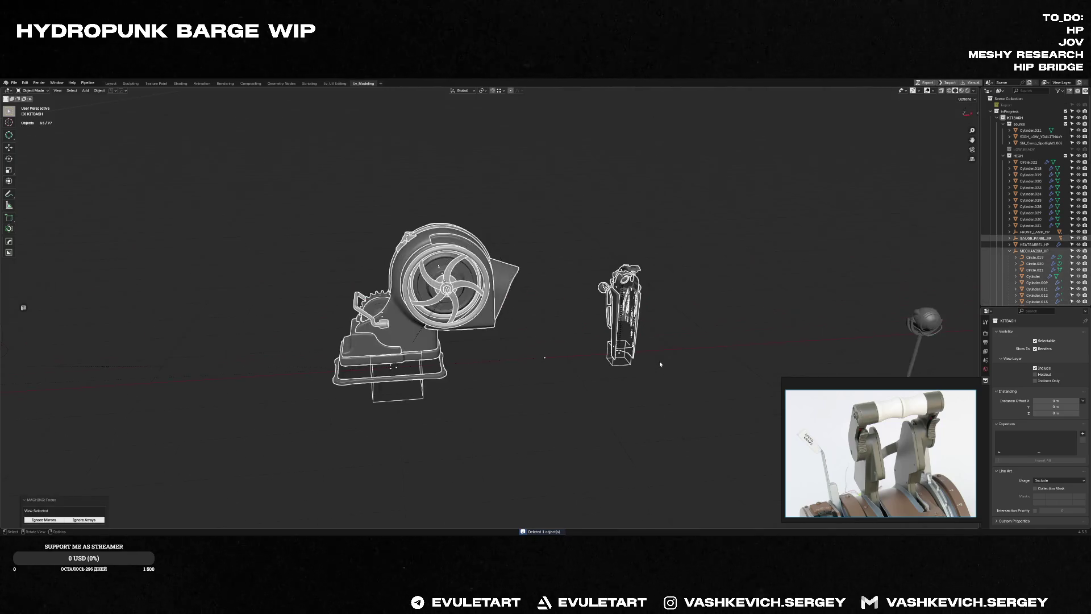
scroll(541, 186, up, 3)
Step: Isolate the steering wheel in local view to inspect it from above and the side
middle_drag(540, 185, 239, 224)
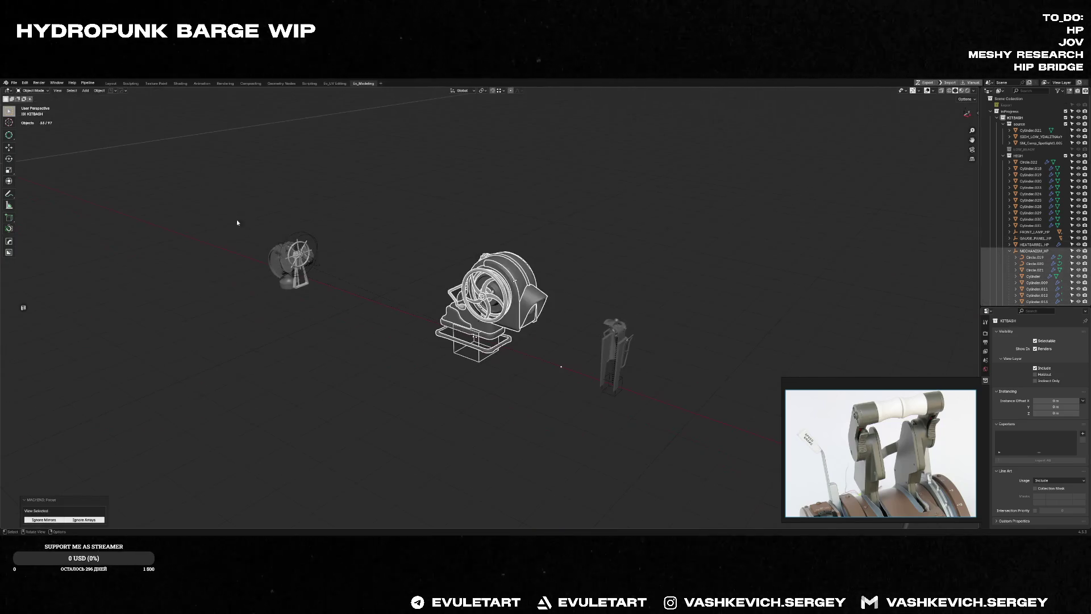
click(292, 260)
key(KP_Divide)
scroll(491, 340, up, 3)
scroll(490, 340, down, 3)
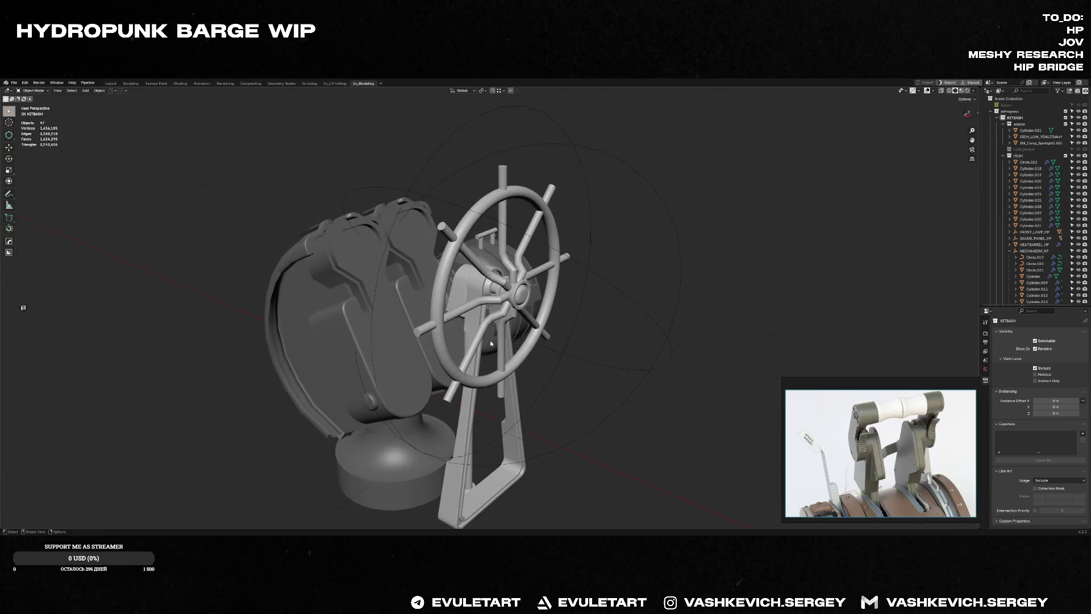
mouse_move(490, 340)
middle_down()
mouse_move(431, 279)
mouse_move(412, 298)
mouse_move(436, 213)
mouse_move(514, 300)
mouse_move(523, 272)
mouse_move(627, 265)
mouse_move(574, 260)
middle_up()
key(f)
scroll(516, 270, down, 3)
mouse_move(487, 304)
middle_down()
mouse_move(478, 384)
mouse_move(534, 409)
mouse_move(529, 327)
mouse_move(495, 386)
mouse_move(511, 345)
mouse_move(496, 299)
mouse_move(511, 208)
mouse_move(514, 252)
mouse_move(762, 271)
mouse_move(763, 230)
mouse_move(682, 310)
mouse_move(687, 299)
mouse_move(648, 316)
mouse_move(618, 312)
middle_up()
Step: Nudge the hub cylinder (Cylinder.042) slightly into position beside the lever
shift+click(478, 332)
shift+click(491, 311)
shift+scroll(508, 318, down, 3)
scroll(497, 299, up, 2)
scroll(497, 299, up, 2)
key(g)
click(496, 299)
scroll(762, 271, down, 4)
scroll(763, 270, down, 3)
key(KP_3)
scroll(676, 292, up, 5)
scroll(676, 292, down, 5)
Step: Save the scene as BARGE_KITBASH_MODELING_07.blend
key(ctrl+s)
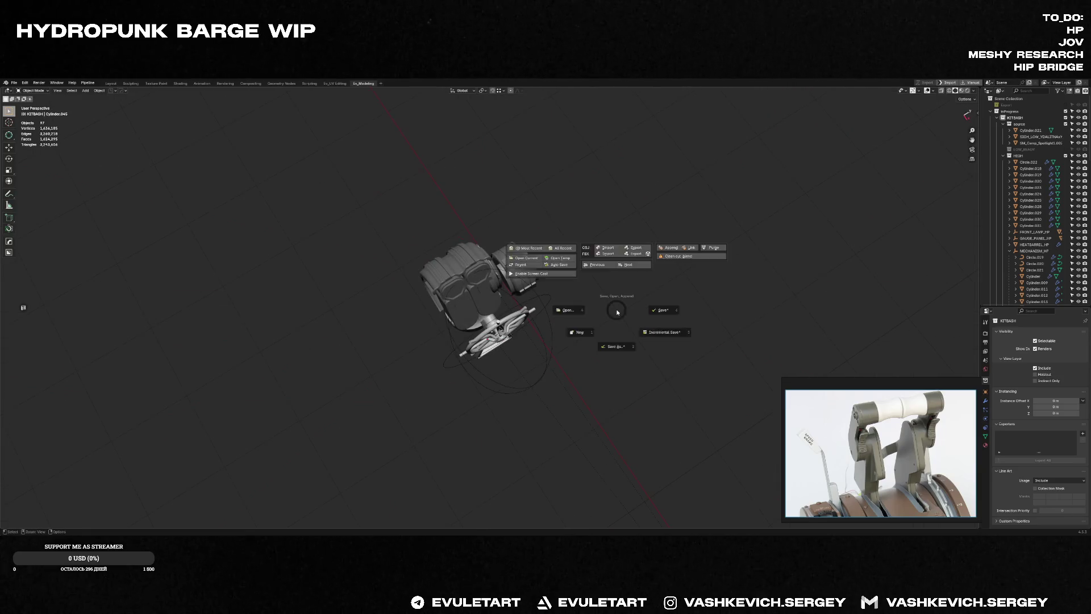
click(674, 311)
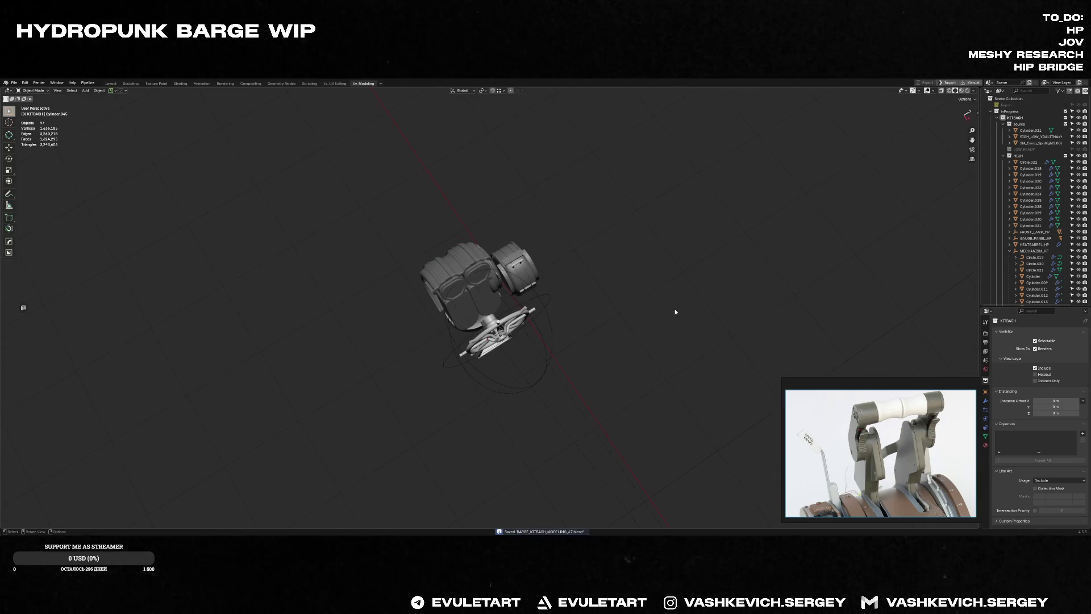